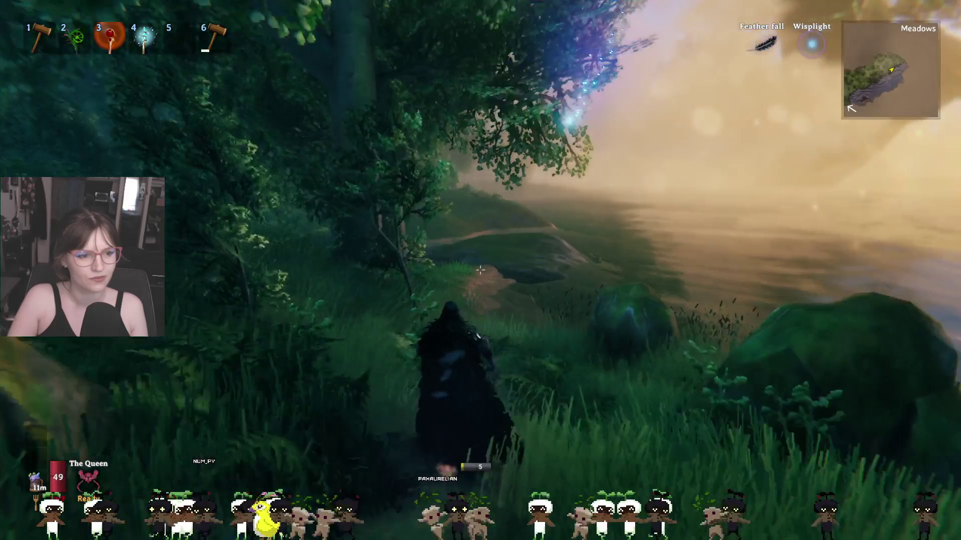
Step: Run along the lakeshore past the reeds and up the grassy shore until stamina runs out
key(w)
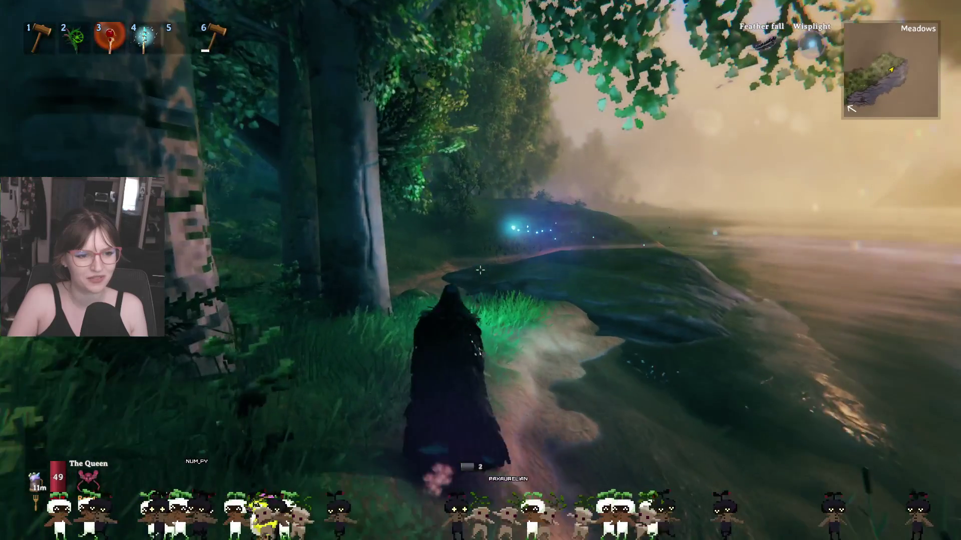
key(w)
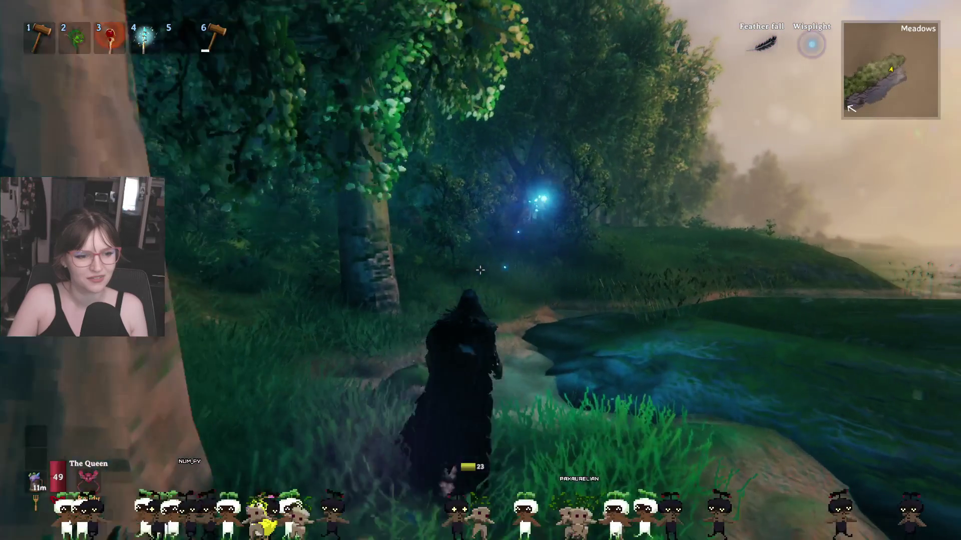
key(w)
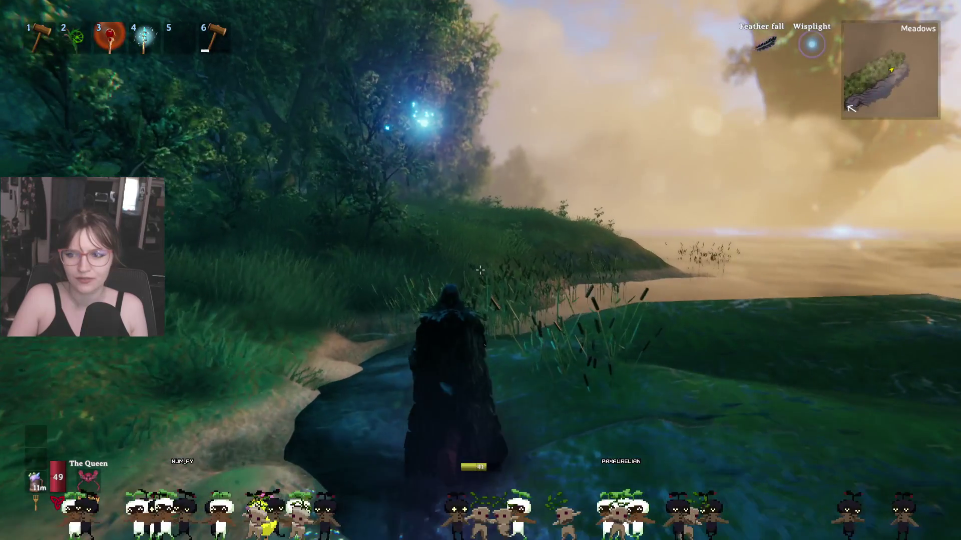
key(w)
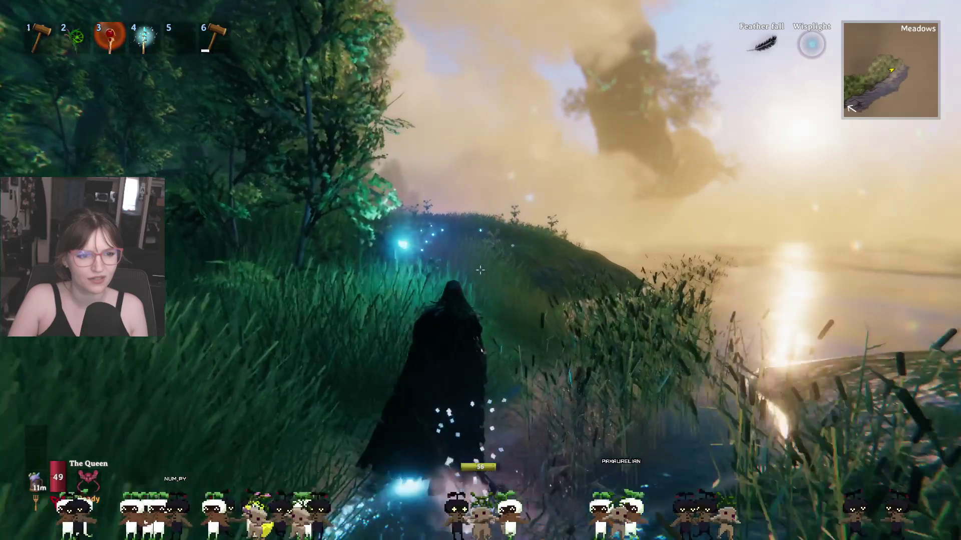
key(w)
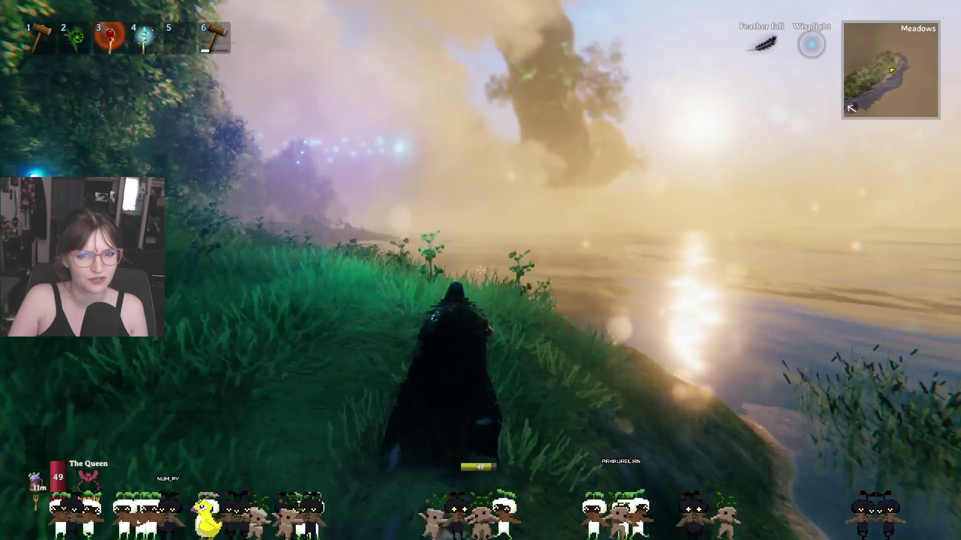
key(w)
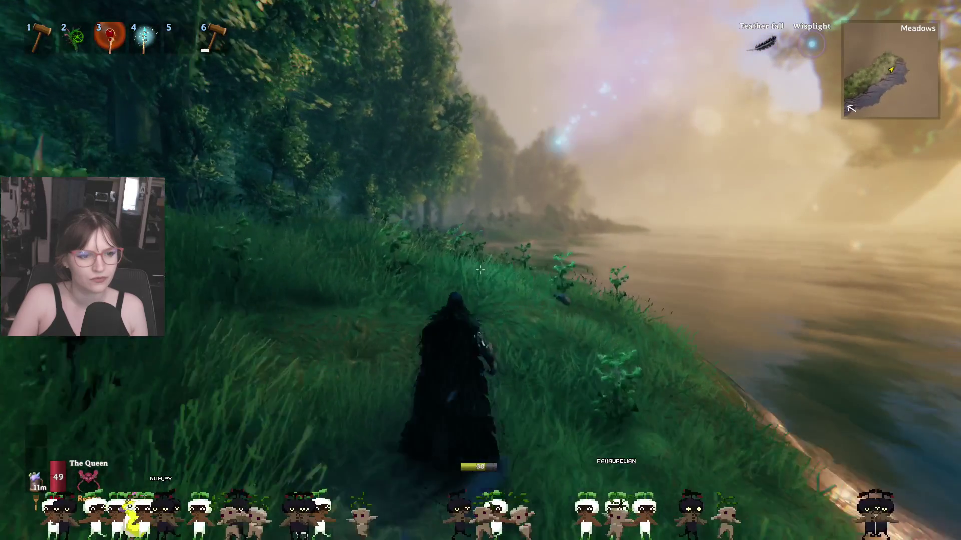
key(w)
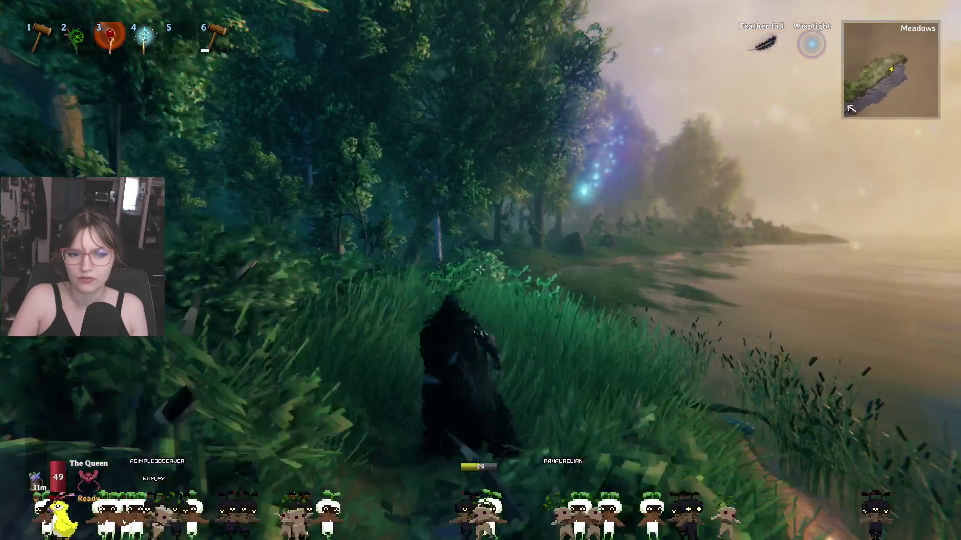
key(w)
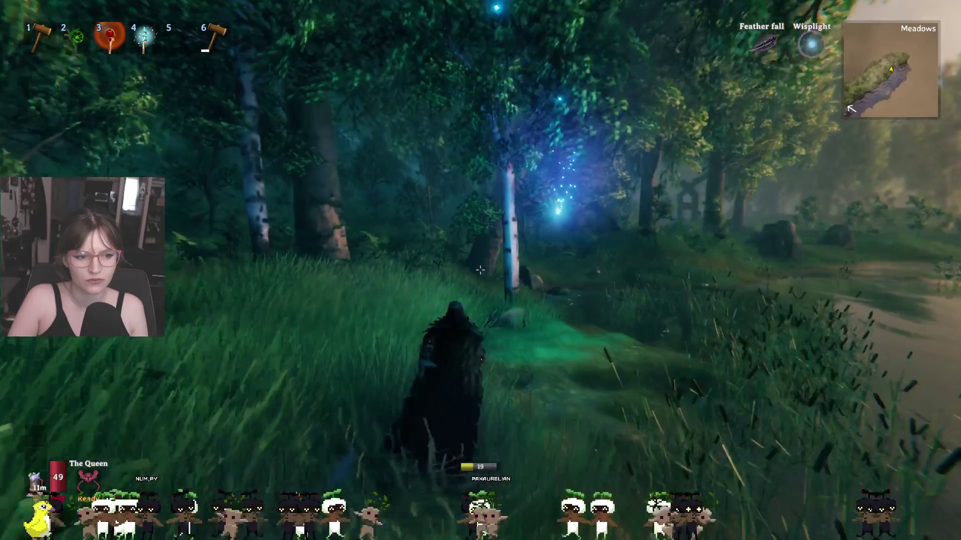
key(w)
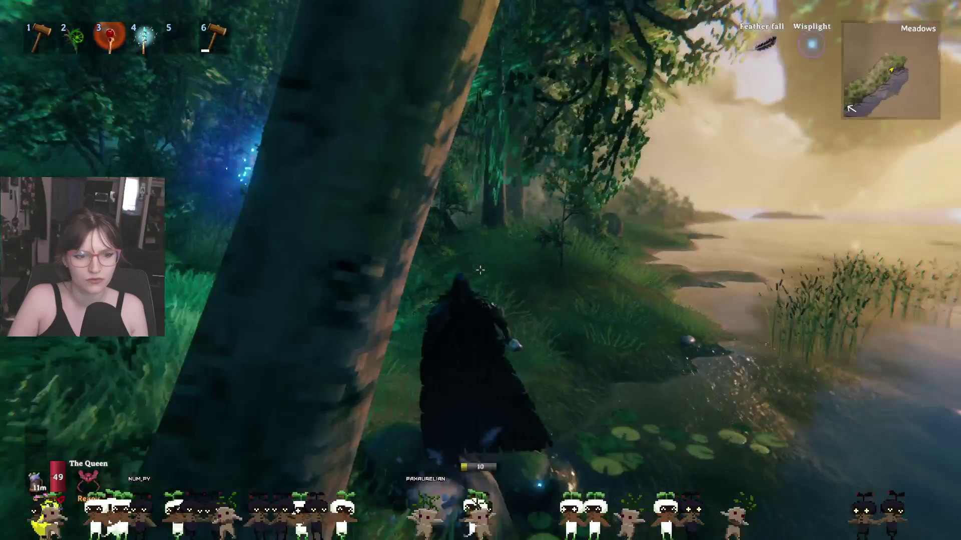
key(w)
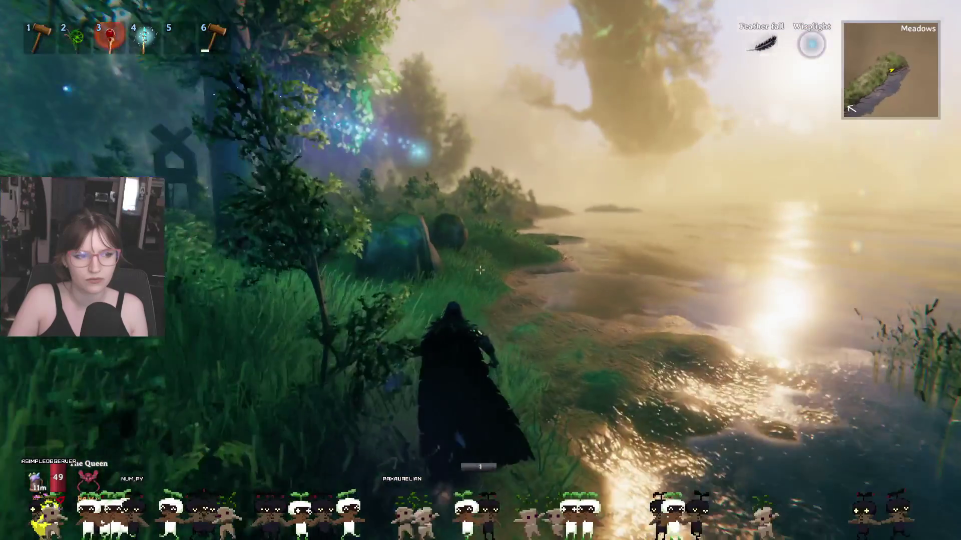
key(w)
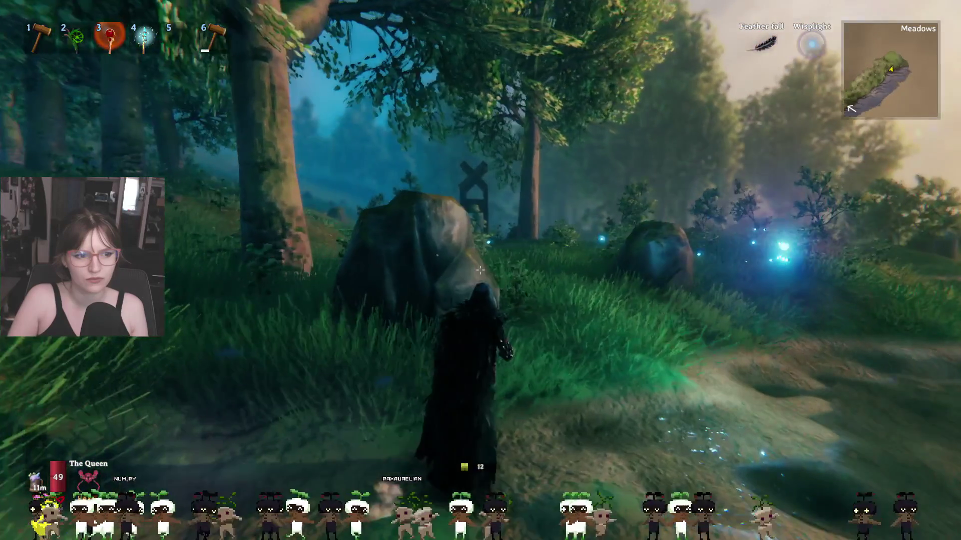
key(w)
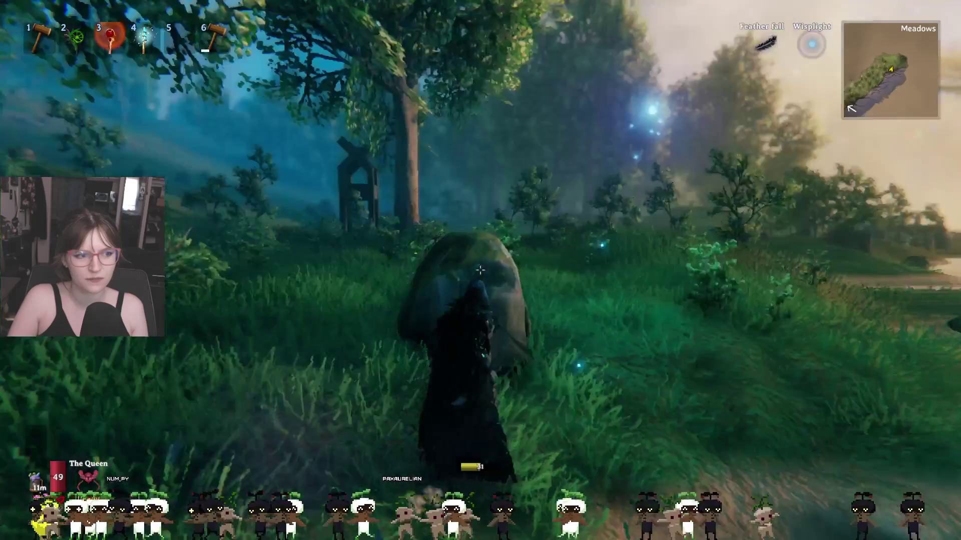
Step: Sprint through the grass past the rocks across the meadow, then bring up the inventory and crafting panel
key(shift+w)
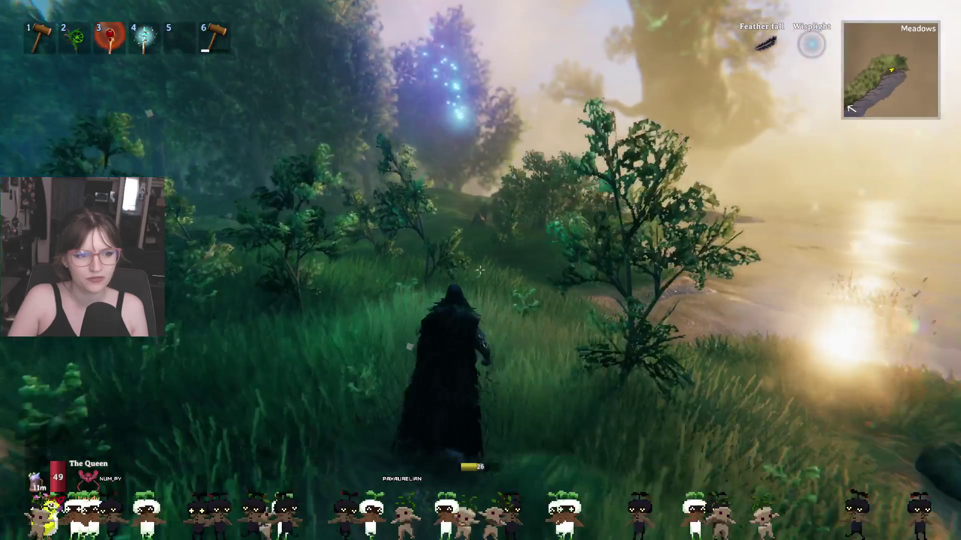
key(shift+w)
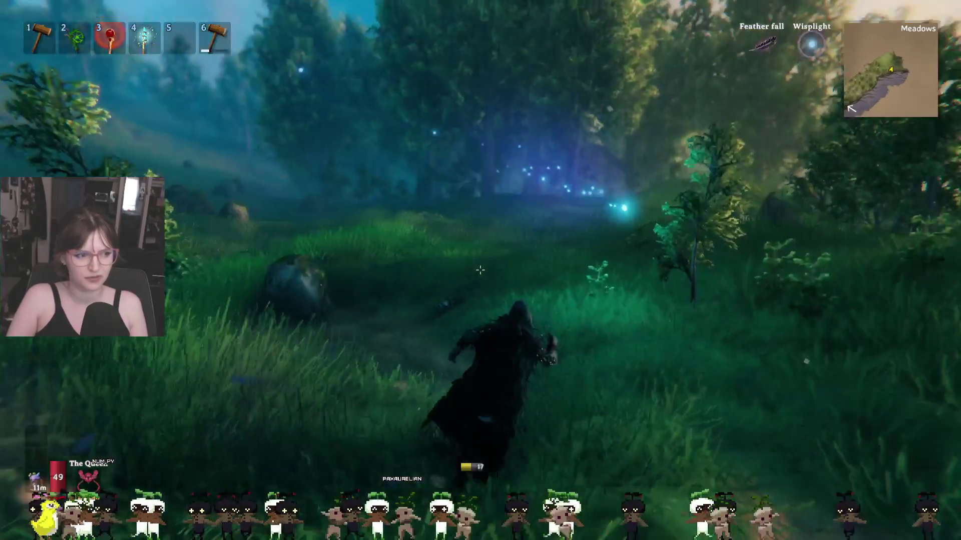
key(w)
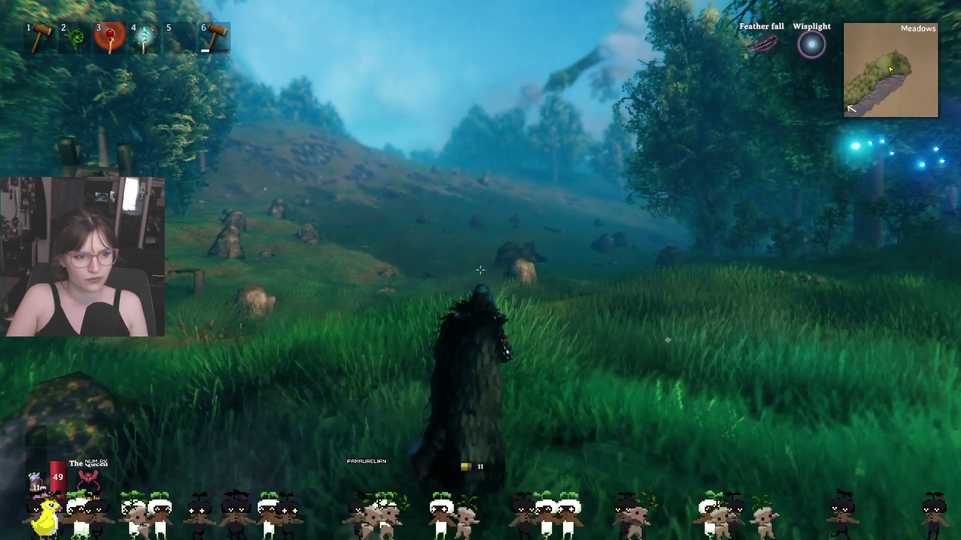
key(w)
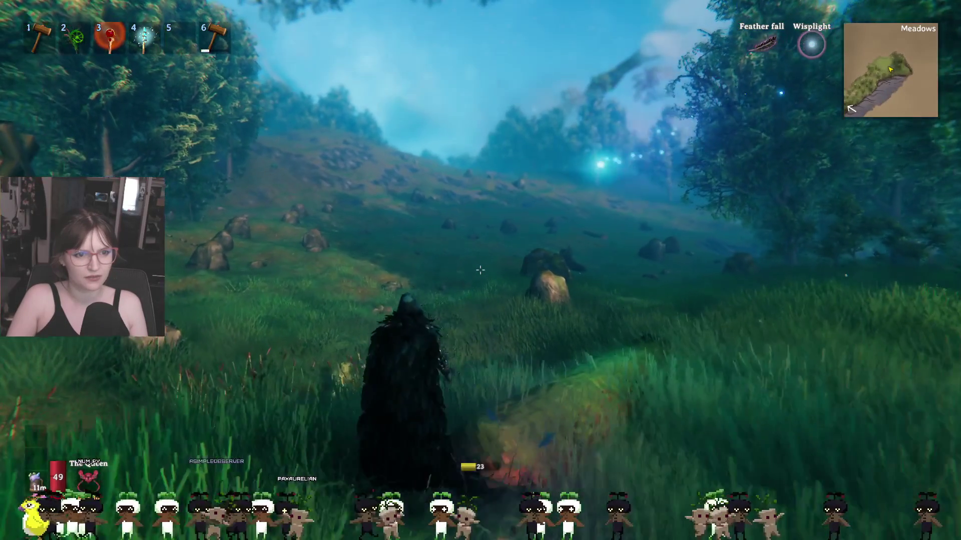
key(w)
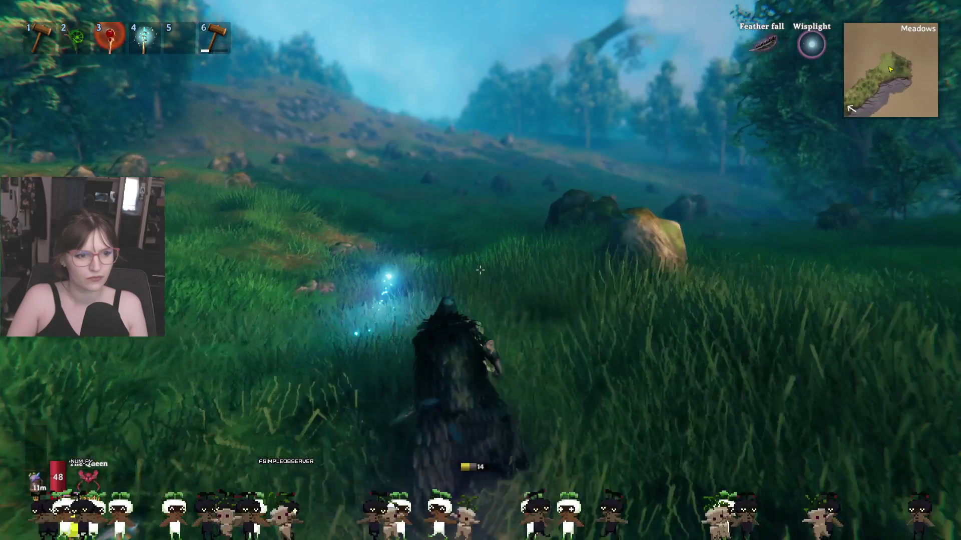
key(w)
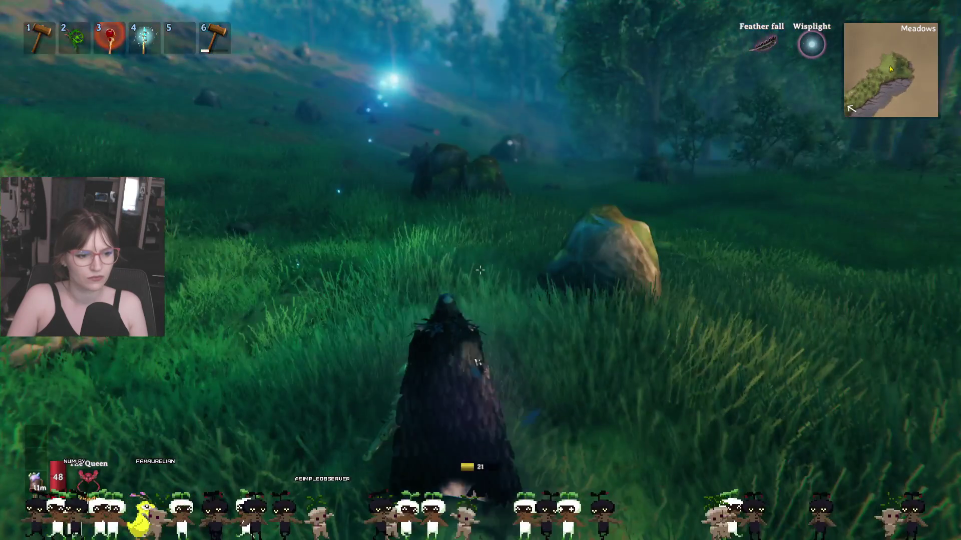
key(w)
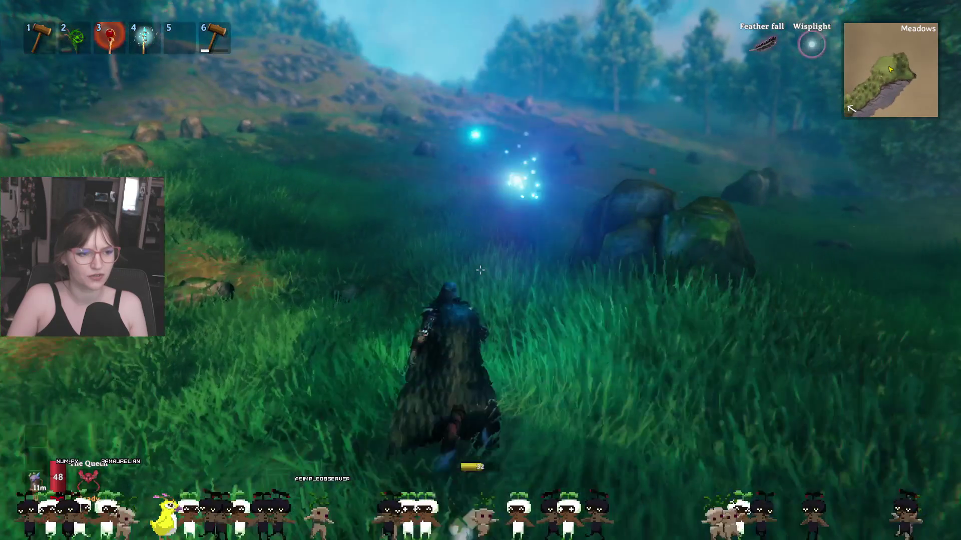
key(w)
key(w)
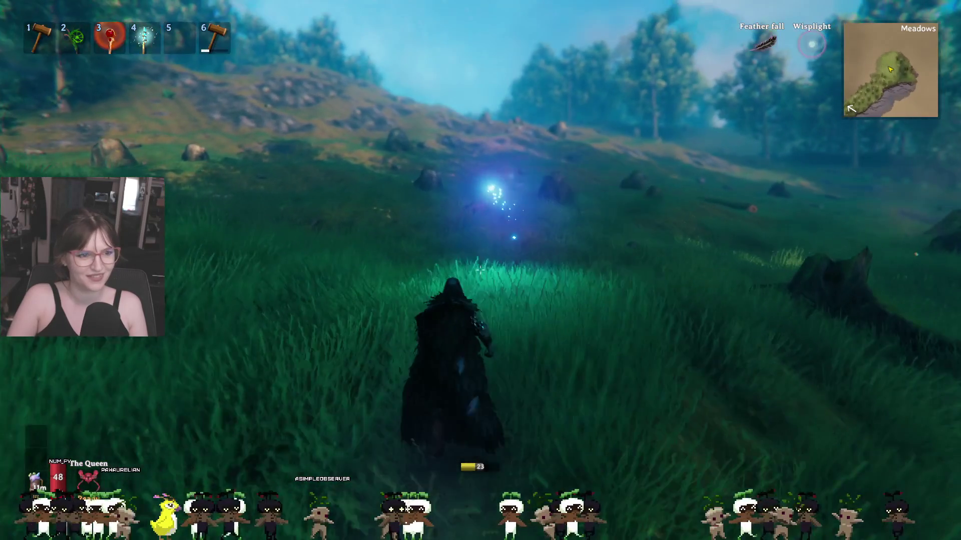
key(w)
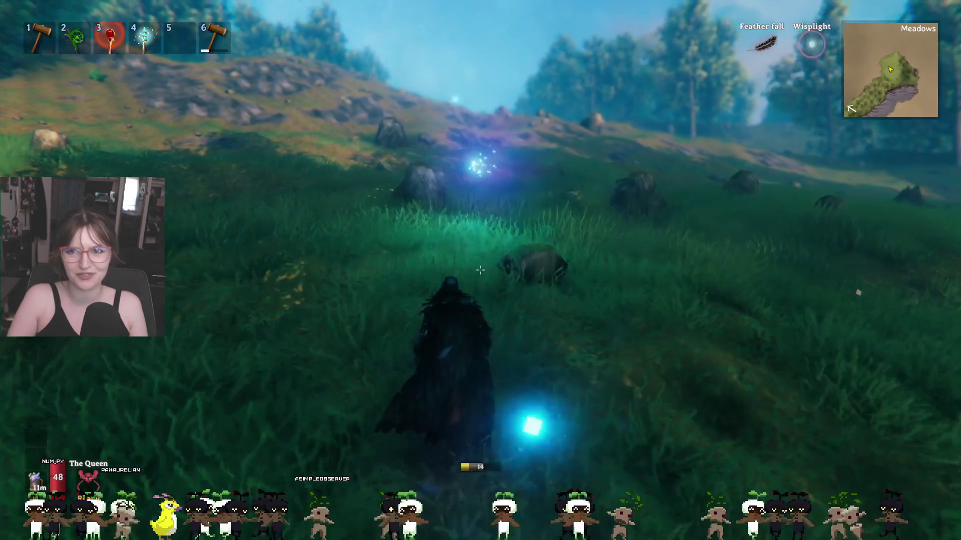
key(w)
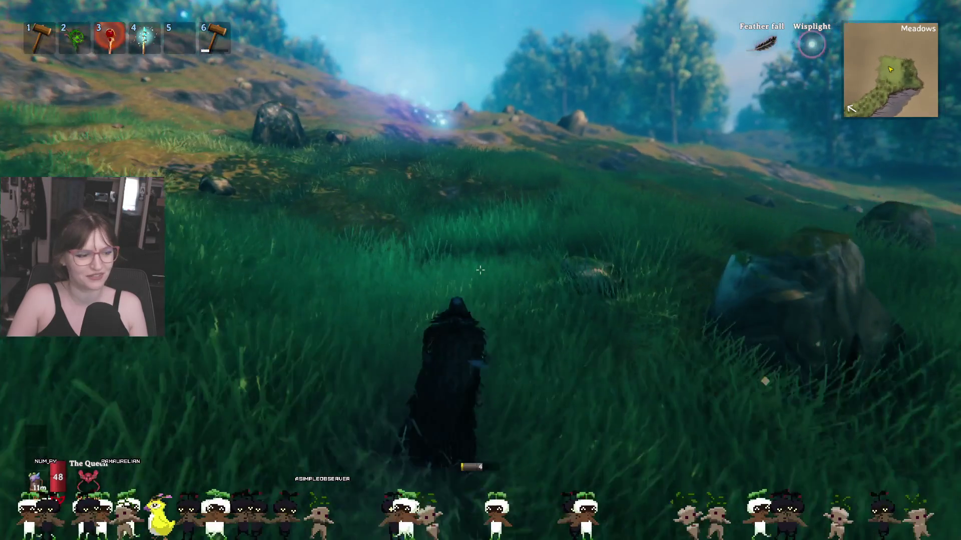
key(w)
key(w)
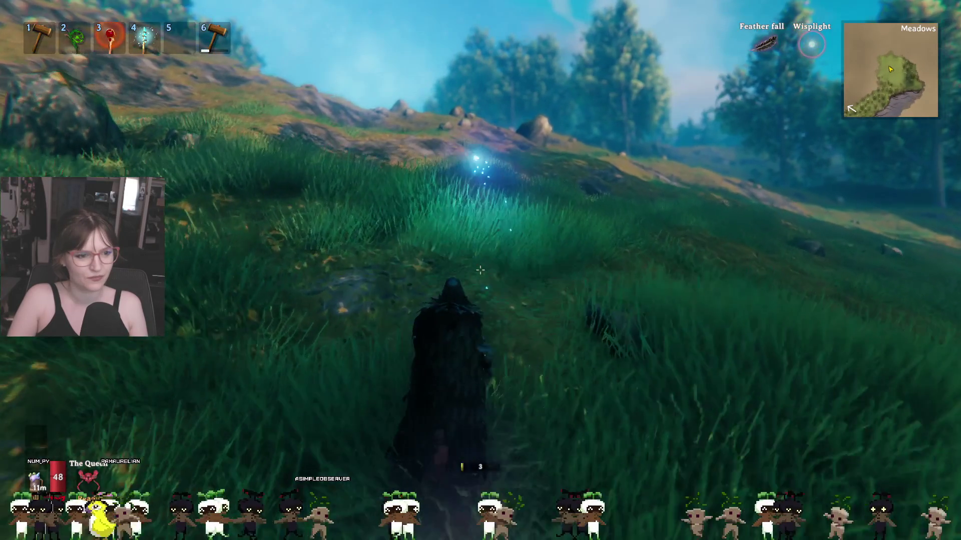
key(w)
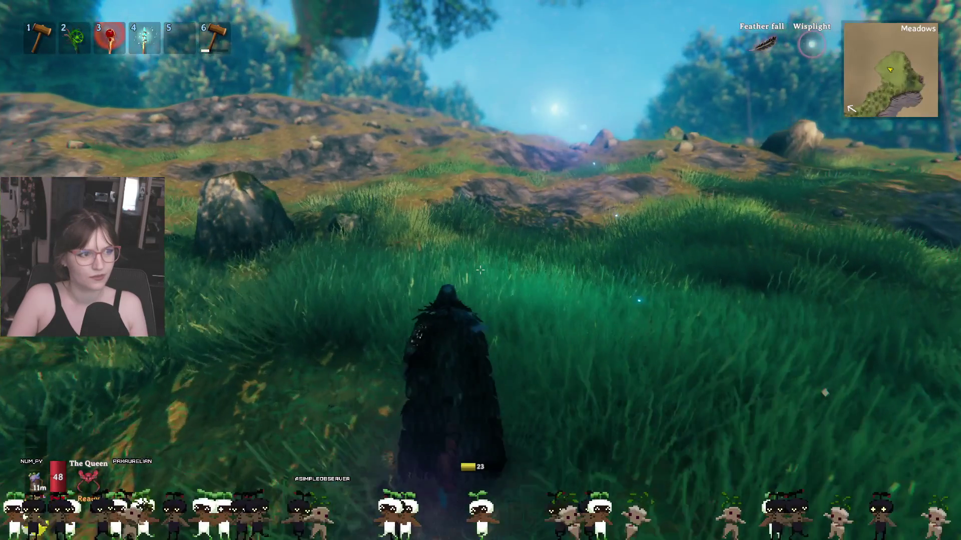
key(Tab)
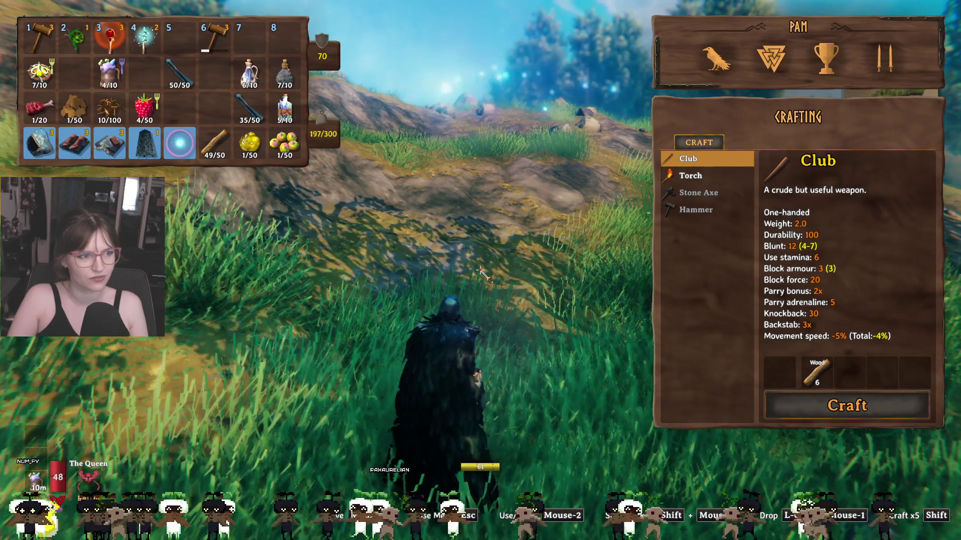
Step: Close the inventory and walk up the meadow slope, climbing over the rock bank onto the ledge
key(Tab)
key(w)
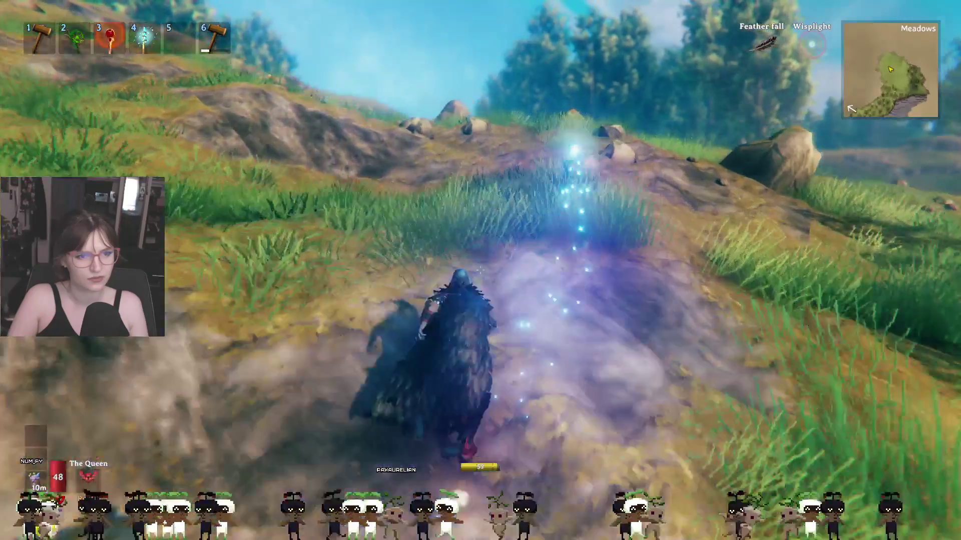
key(w)
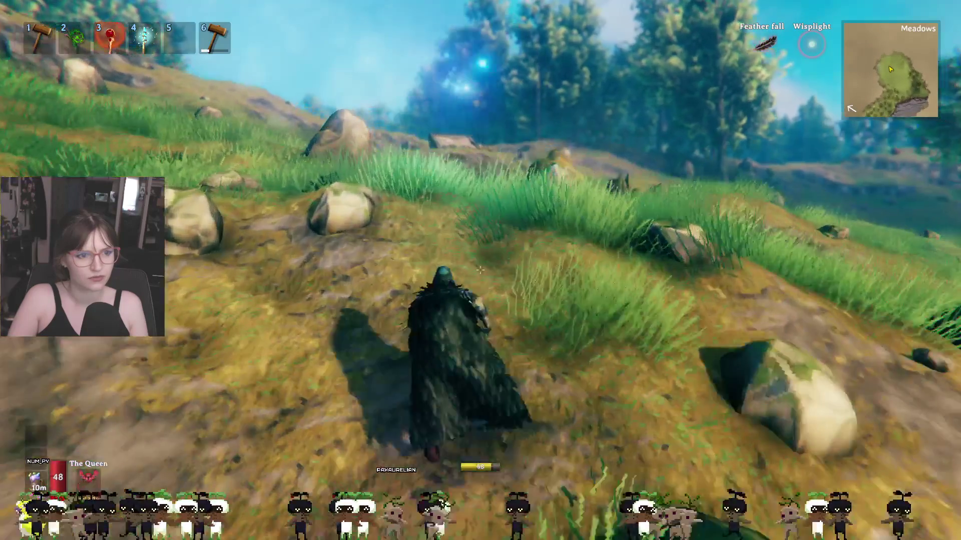
key(w)
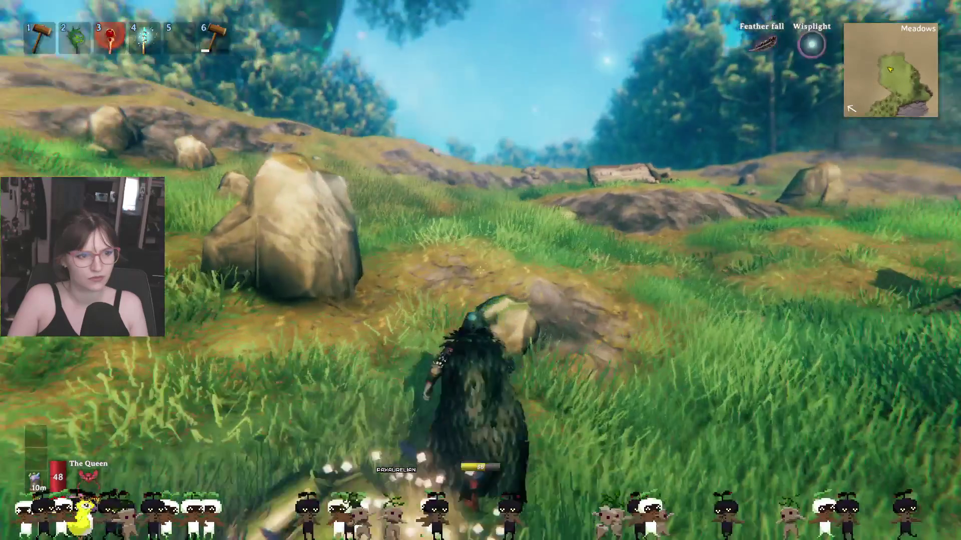
key(w)
key(w)
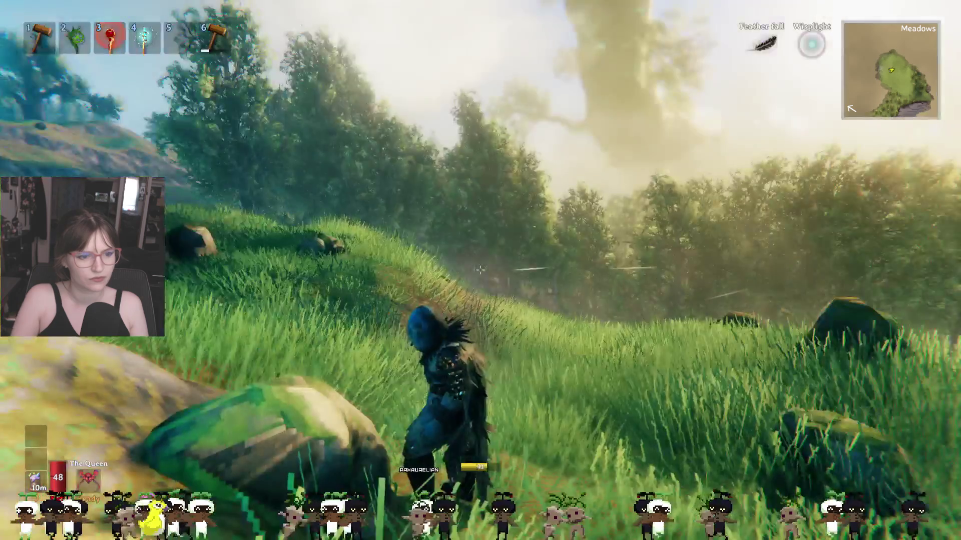
key(w)
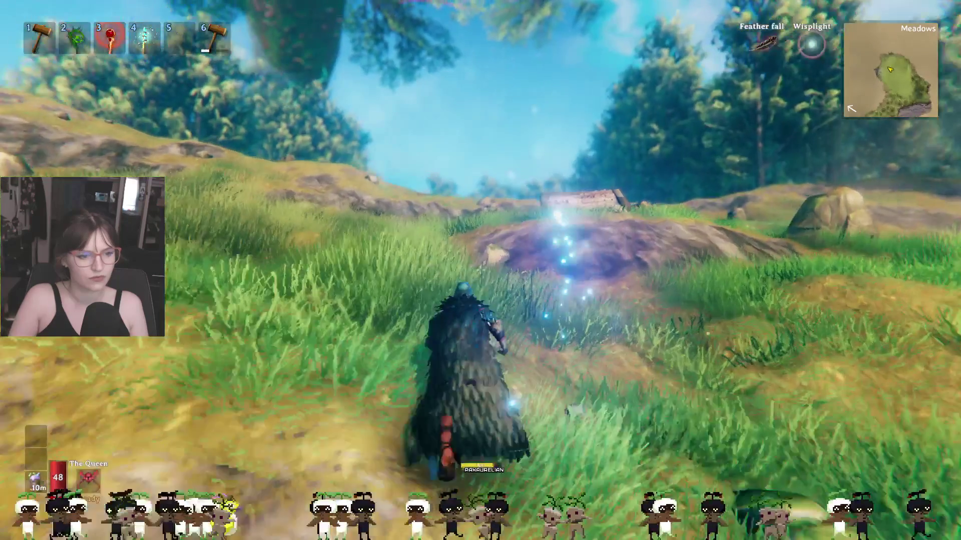
key(w)
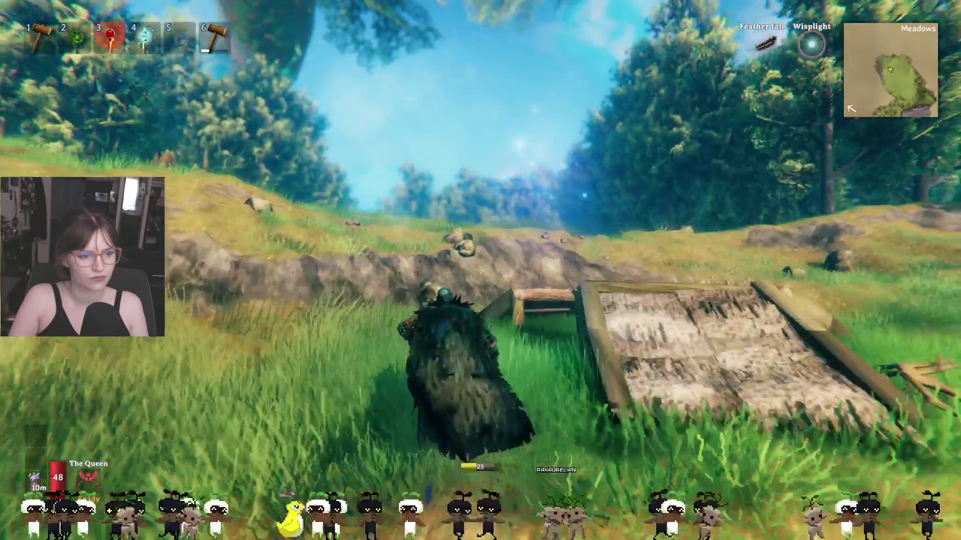
key(w)
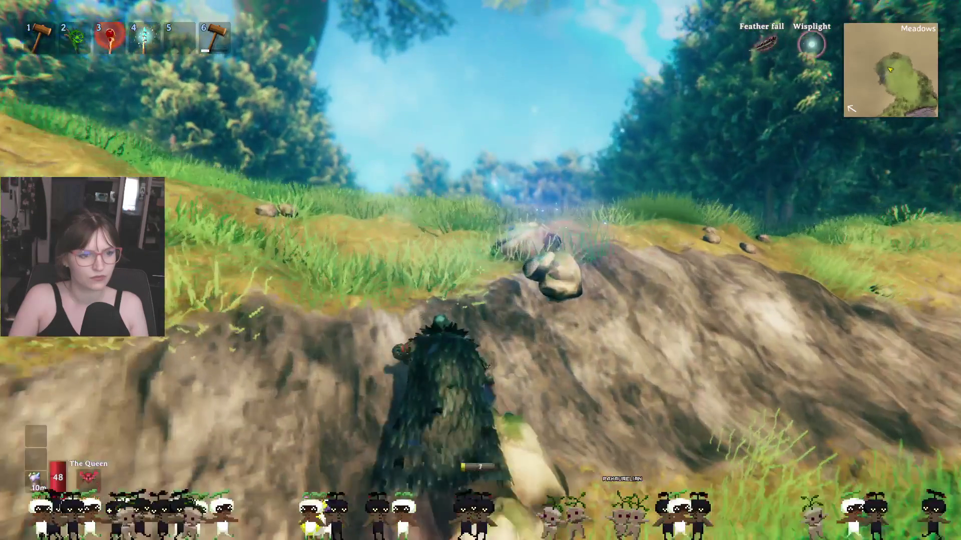
key(w)
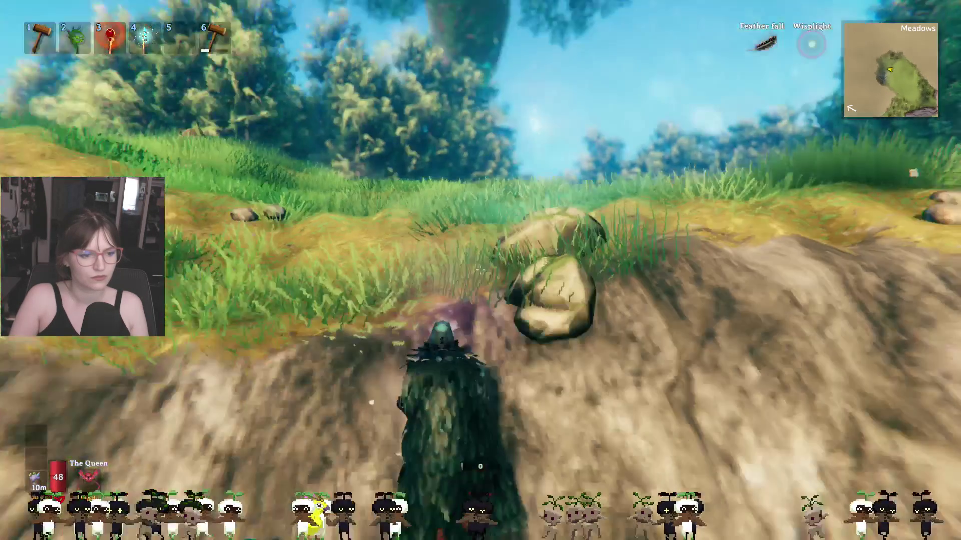
key(w)
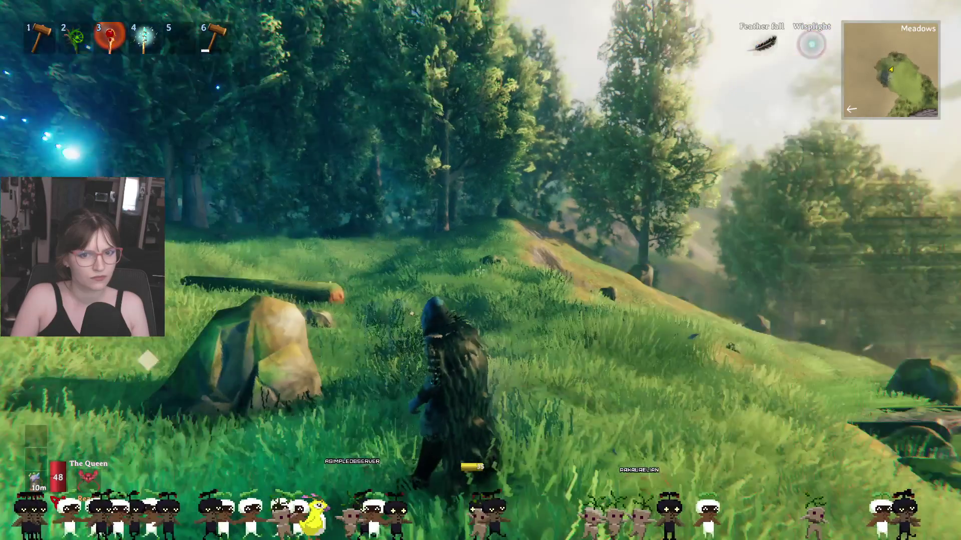
Step: Check the world map, then run through the forest past the wisp and mossy dolmen to the clearing
key(m)
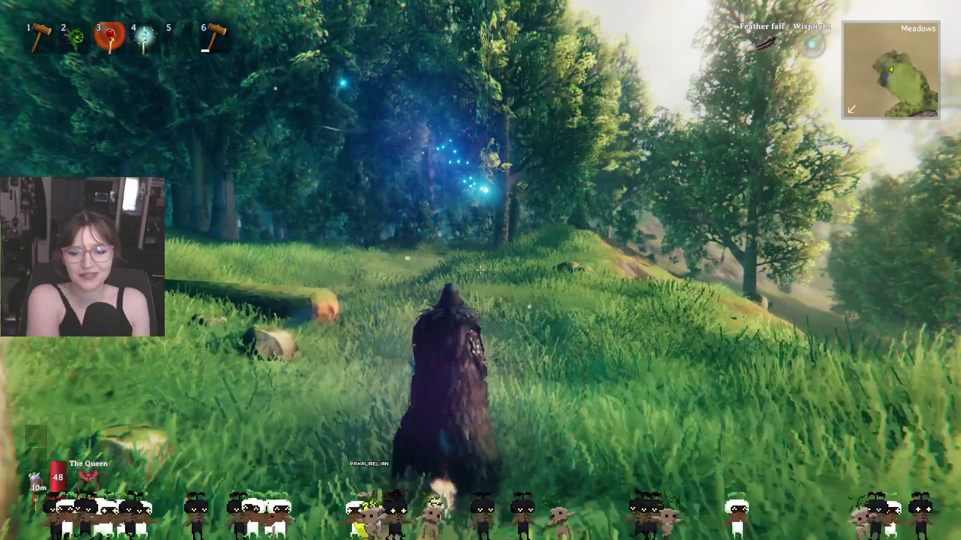
key(w)
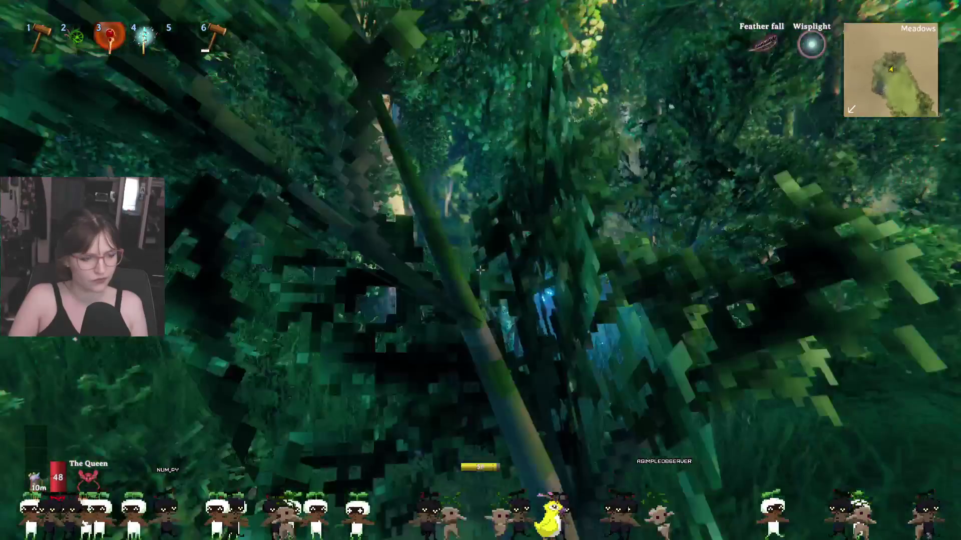
key(w)
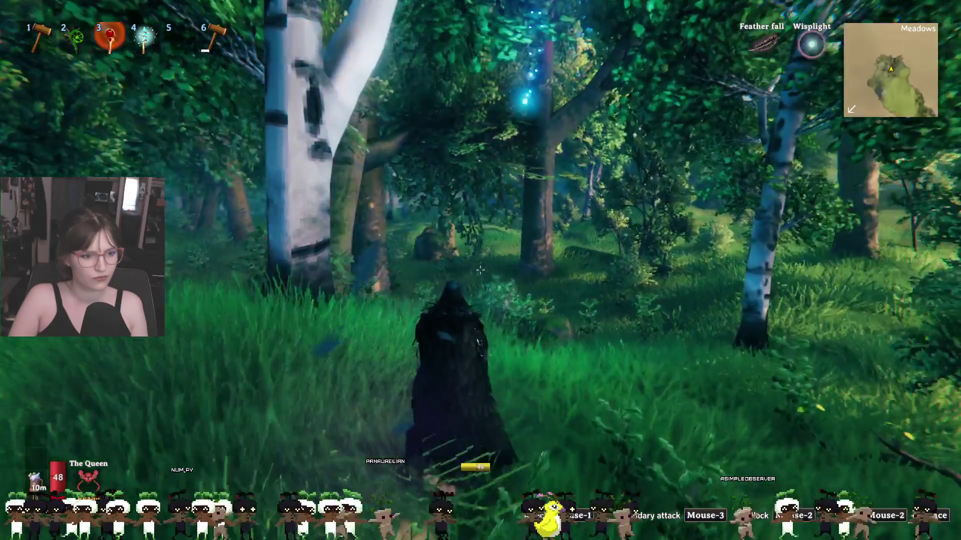
key(w)
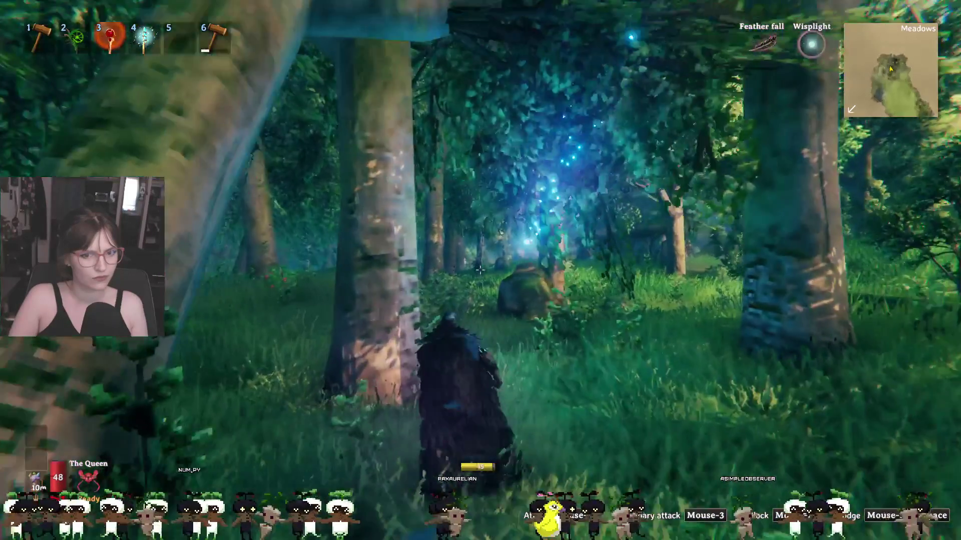
key(w)
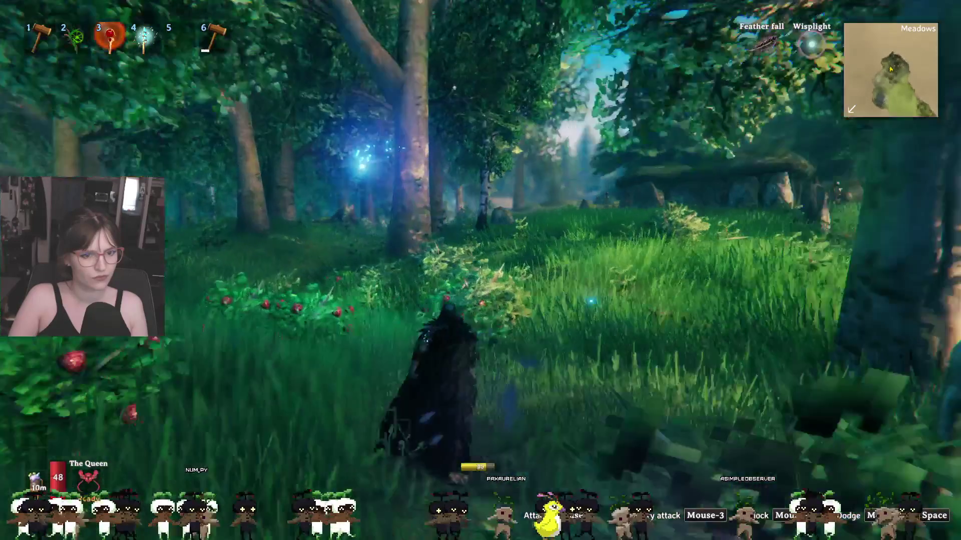
key(w)
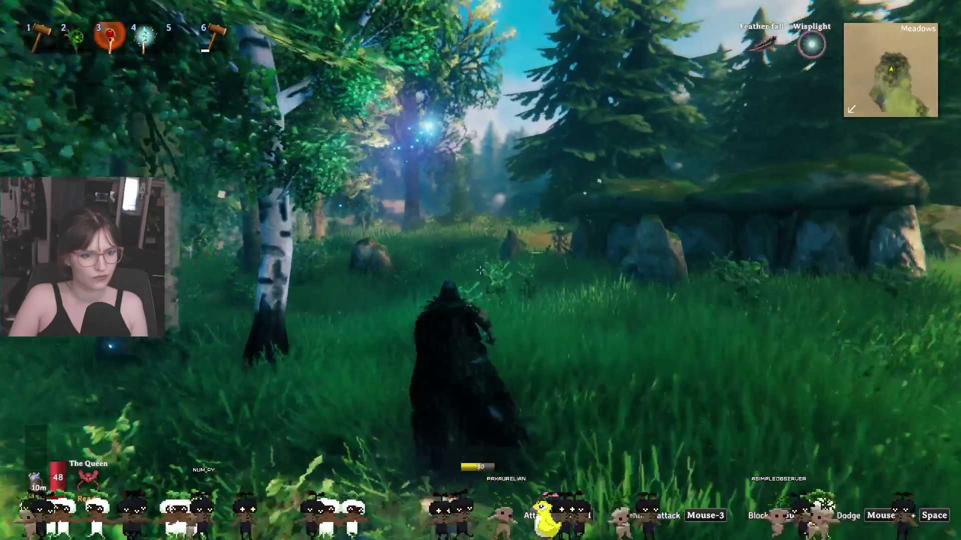
key(w)
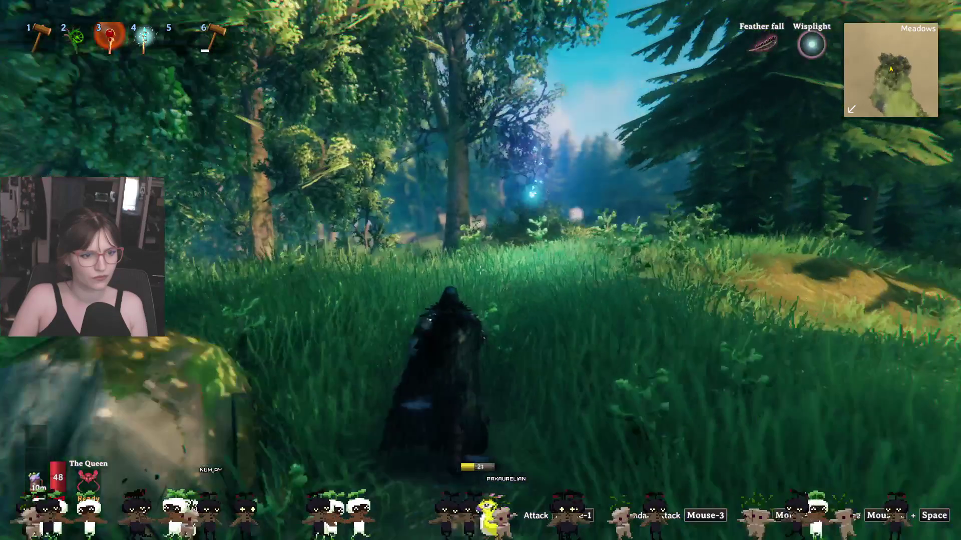
key(w)
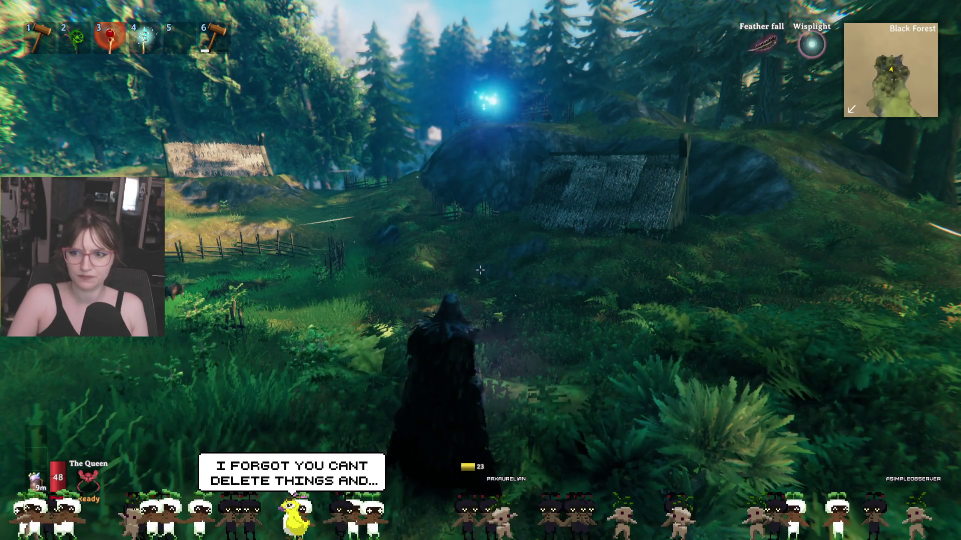
Step: Run past the stone mound and the thatched huts along the grassy path toward the mountain
key(w)
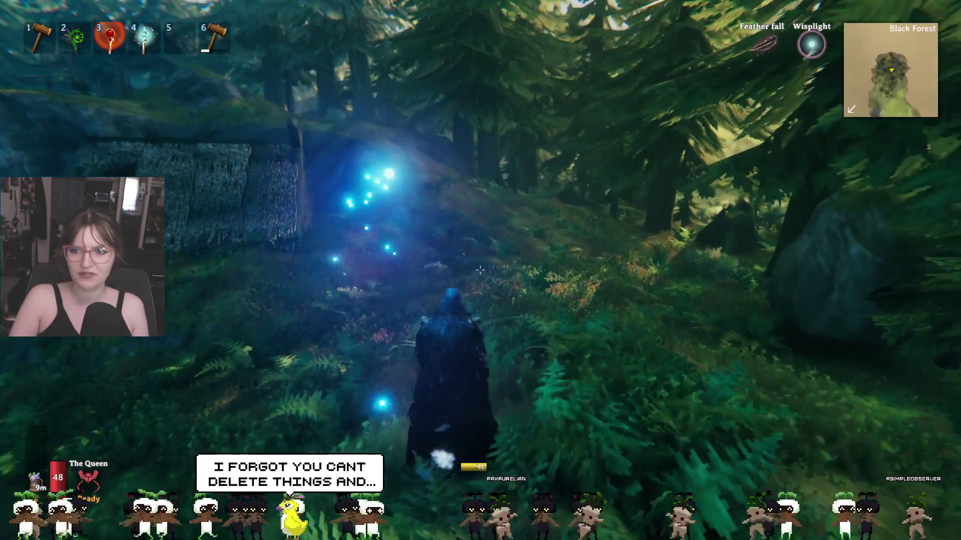
key(w)
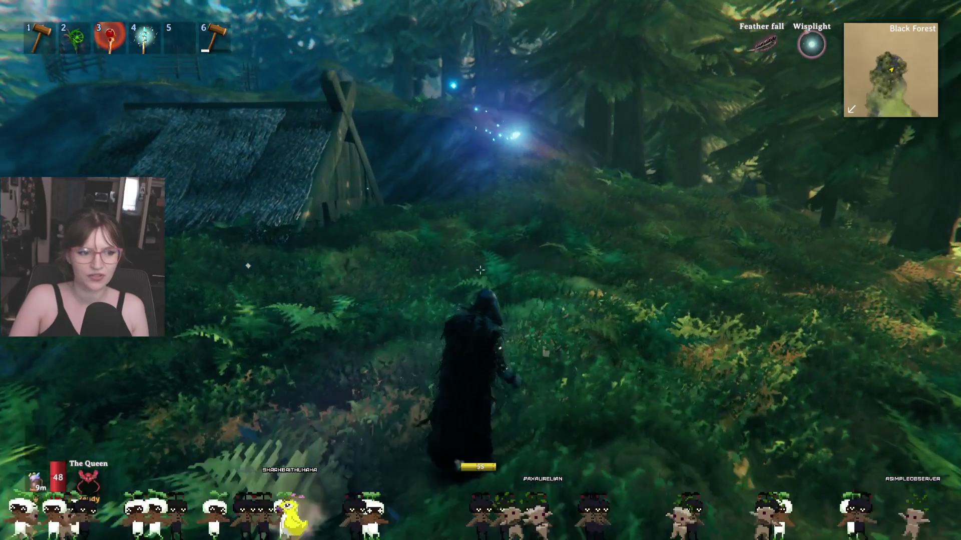
key(w)
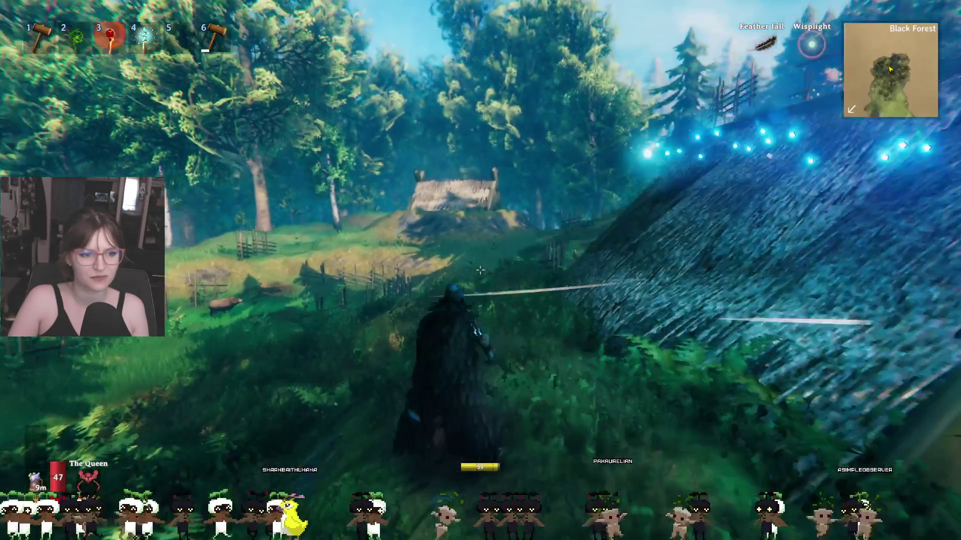
key(w)
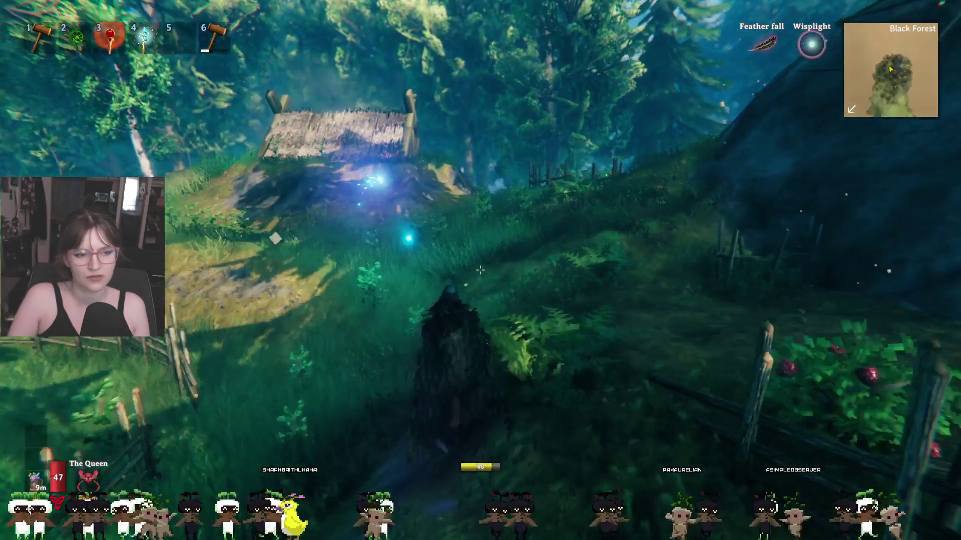
key(w)
key(w)
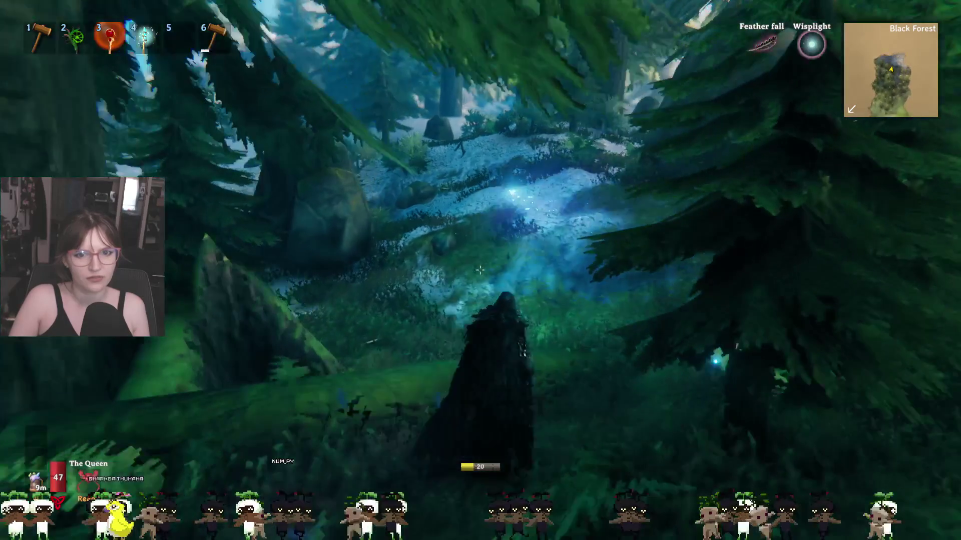
Step: Run up the snowy slope through the trees, squeezing between the rocks toward the large boulder
key(w)
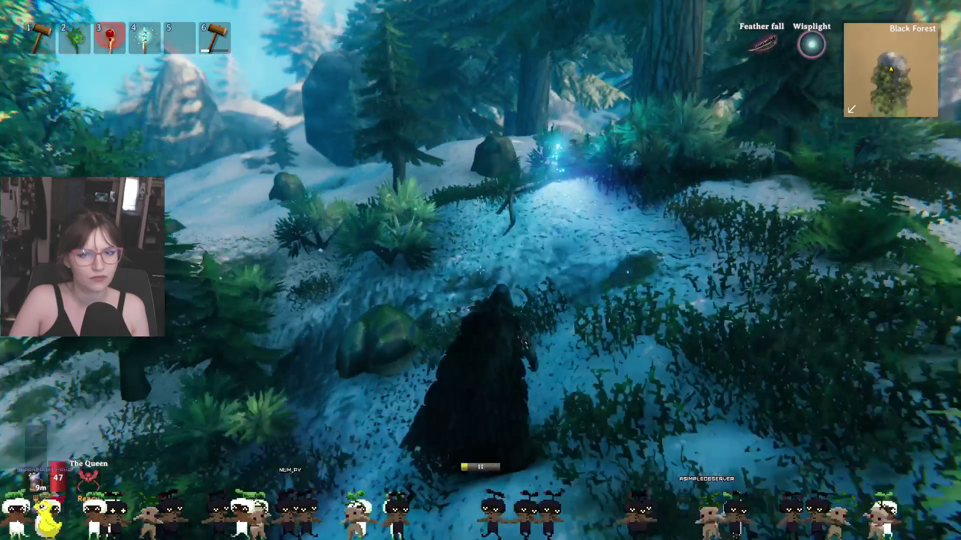
key(w)
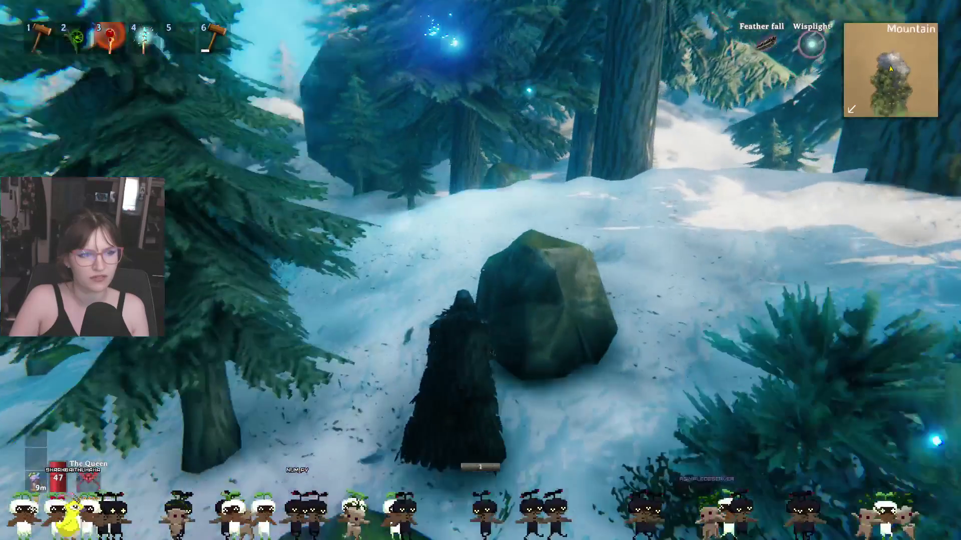
key(w)
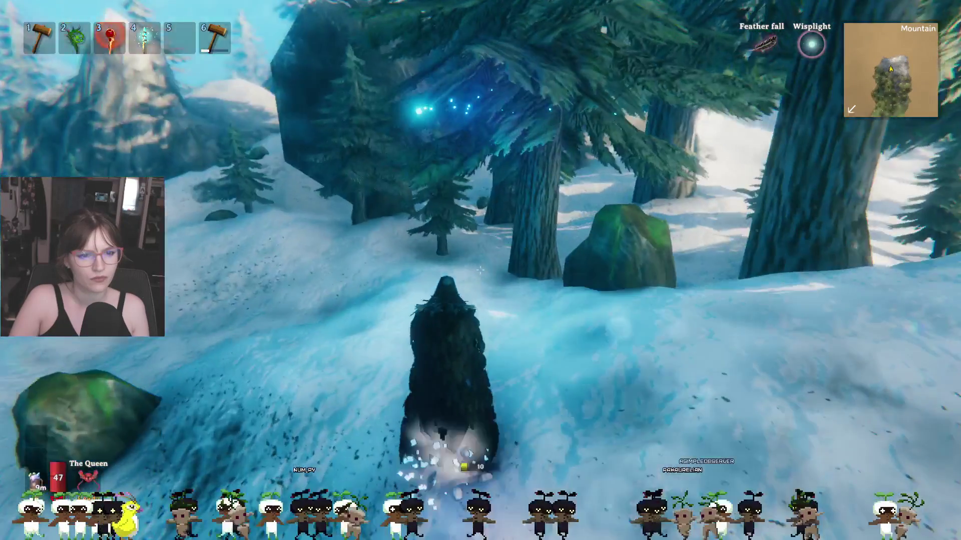
key(w)
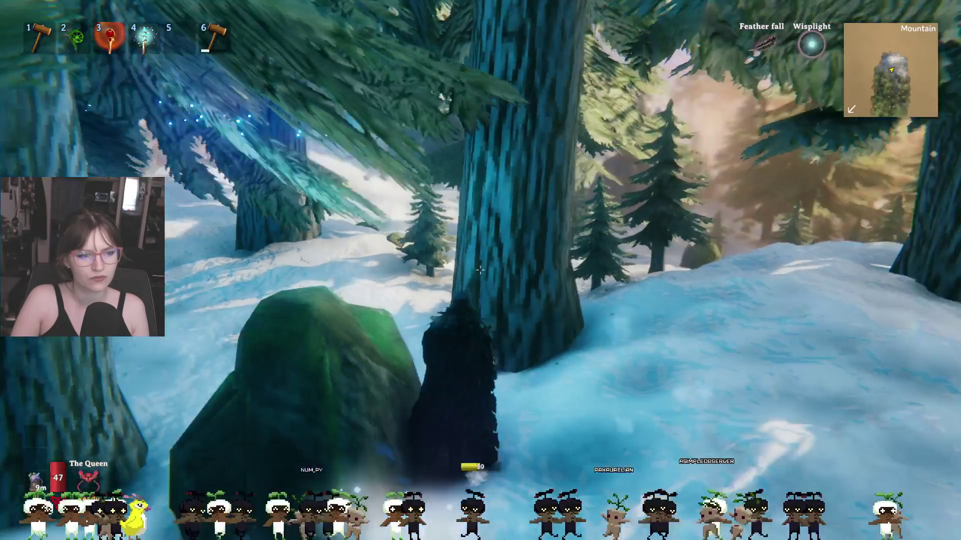
key(w)
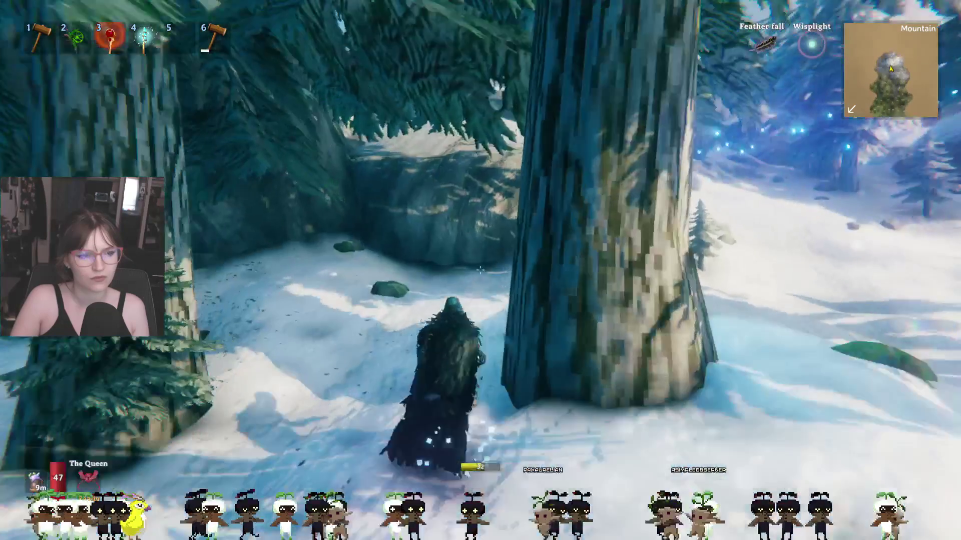
key(w)
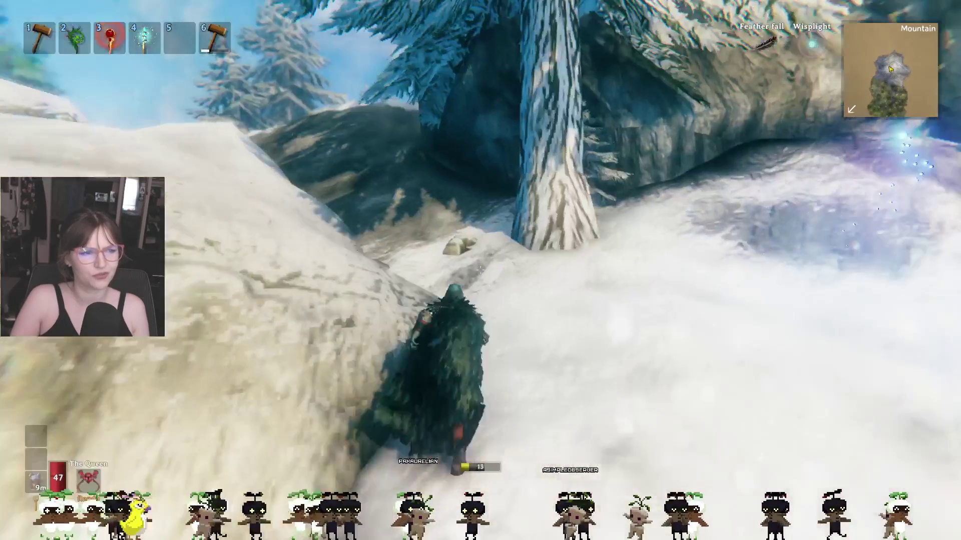
key(w)
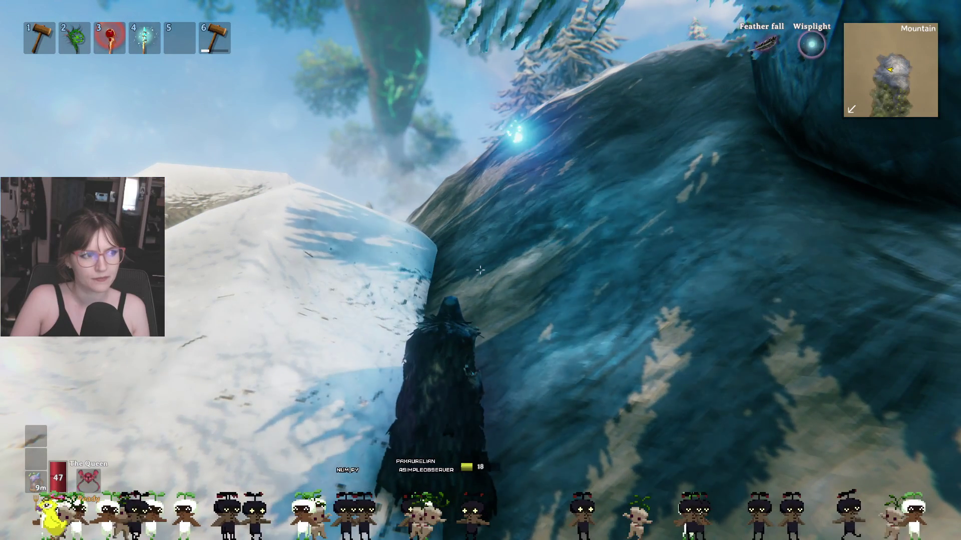
key(w)
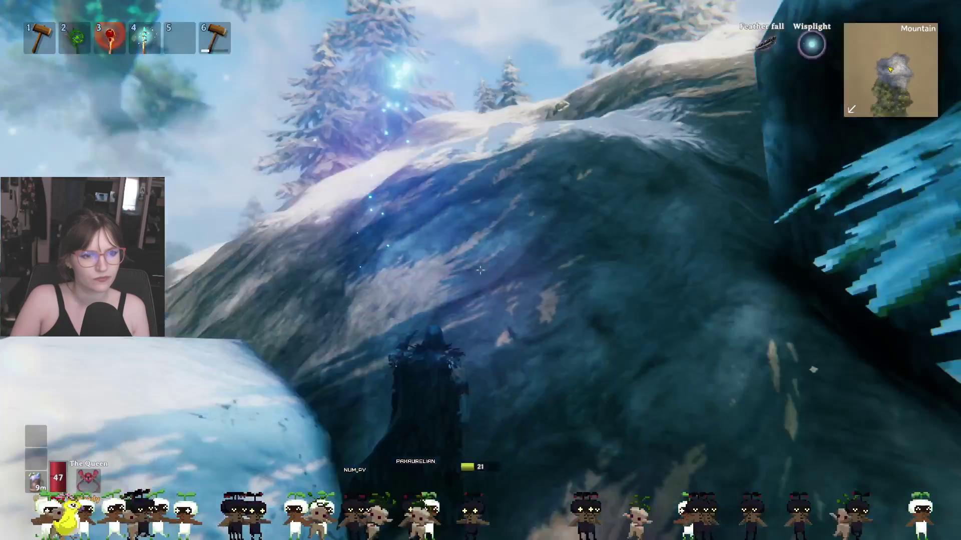
Step: Climb the snowy ridge past the wolf and over the rocks to walk along the ridge top
key(w)
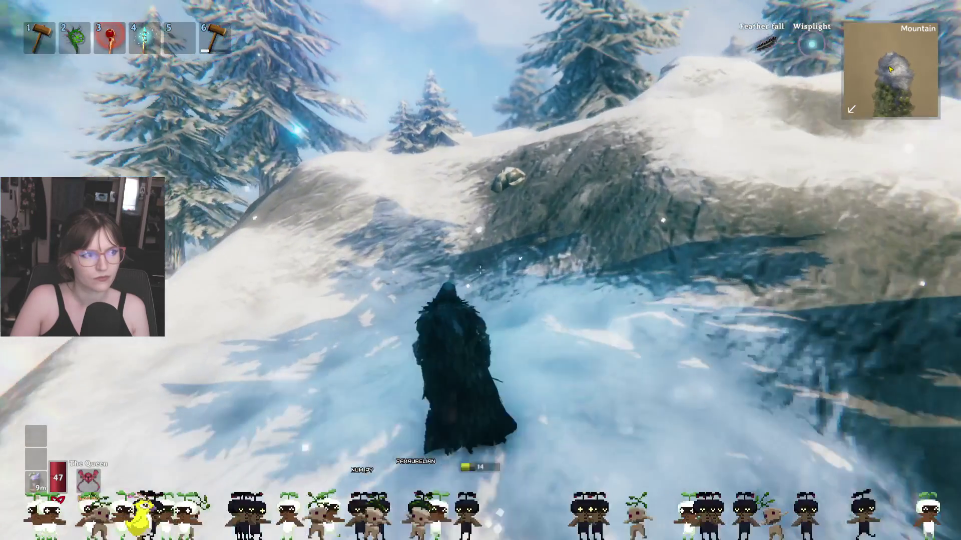
key(w)
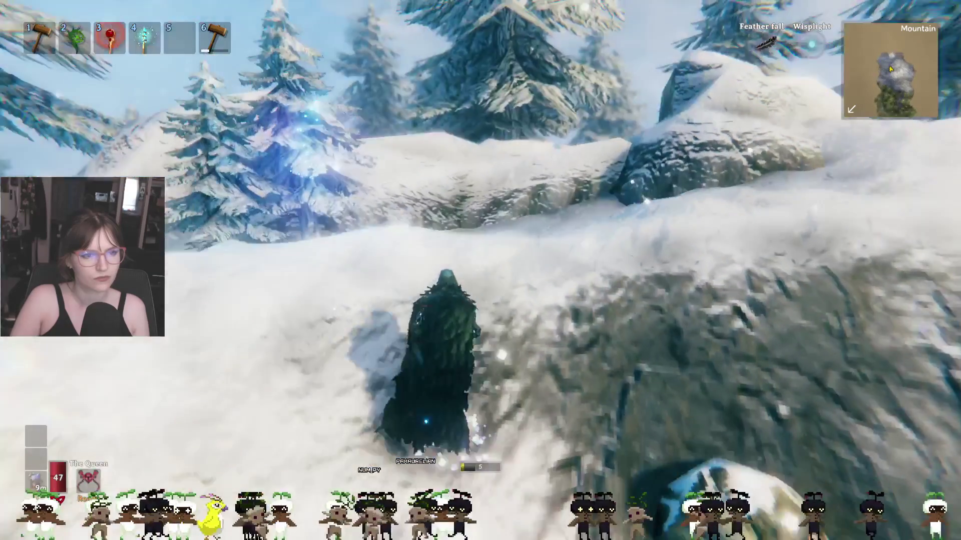
key(w)
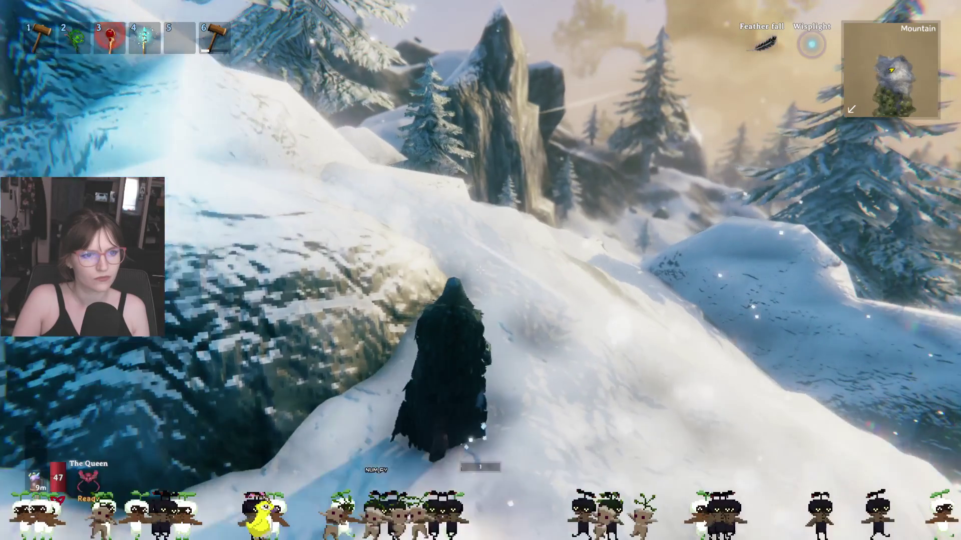
key(w)
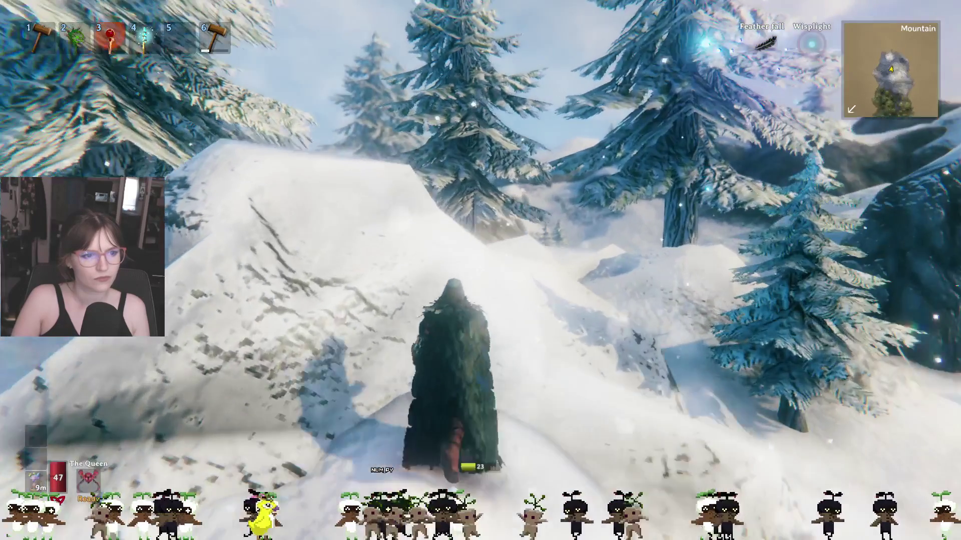
key(w)
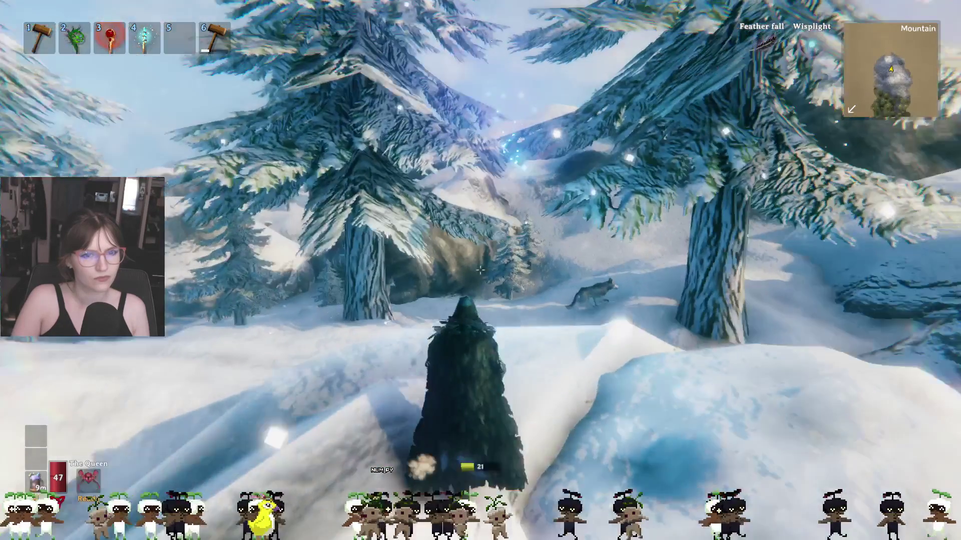
key(w)
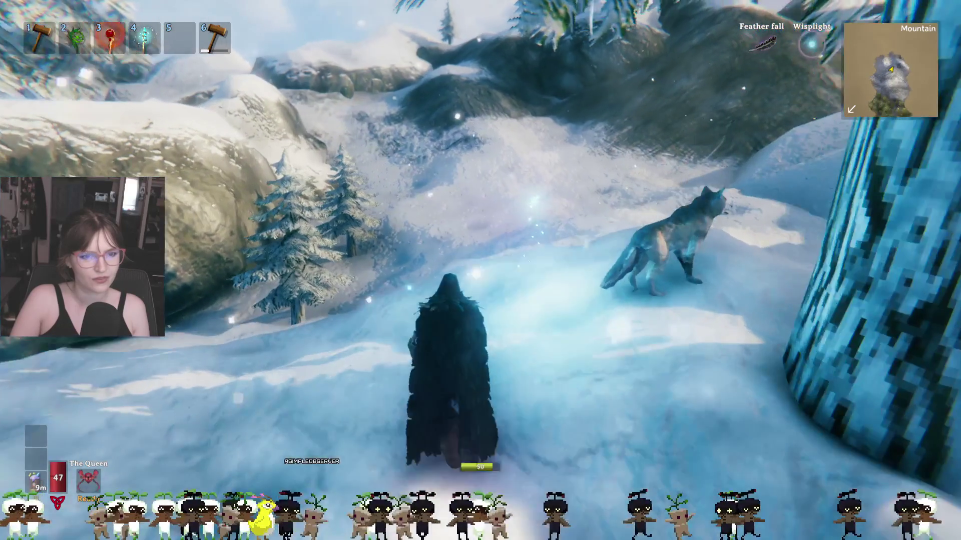
key(w)
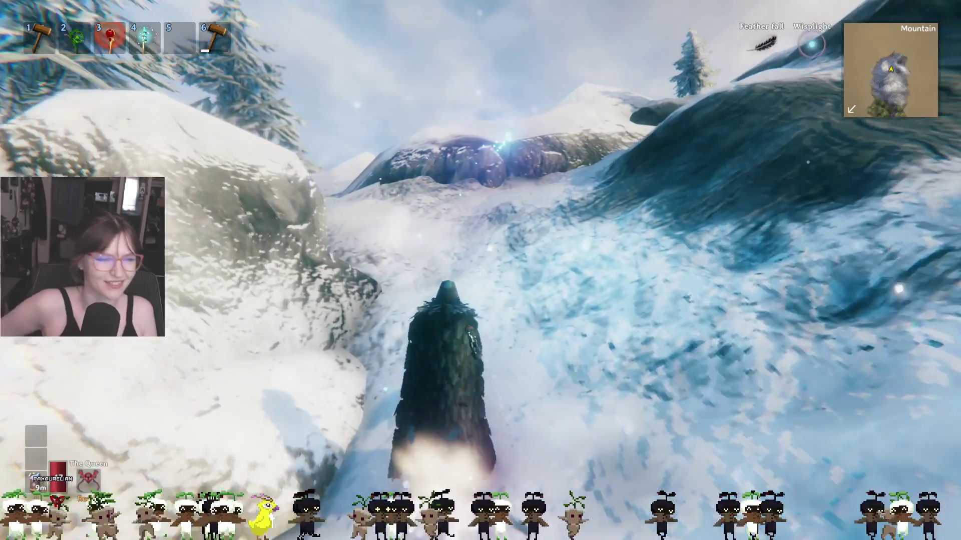
key(w)
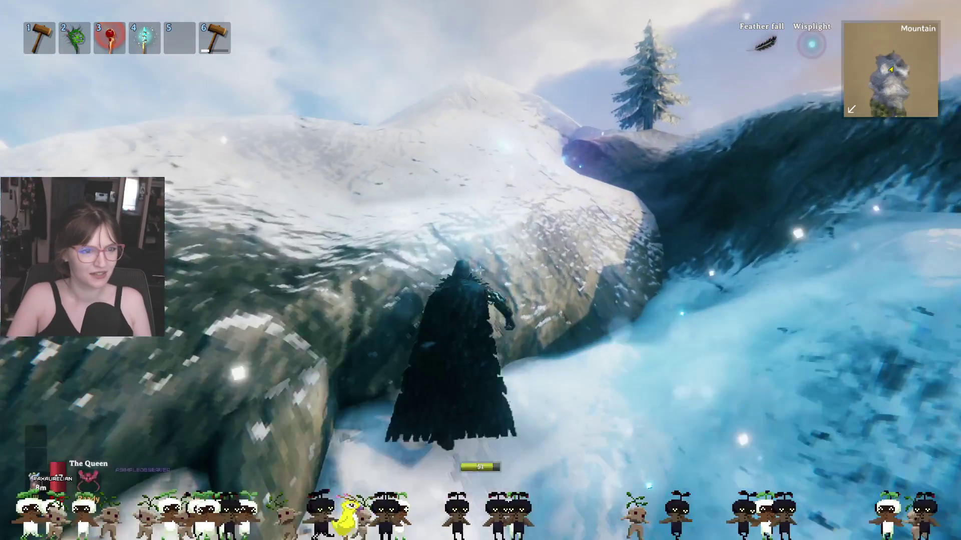
key(w)
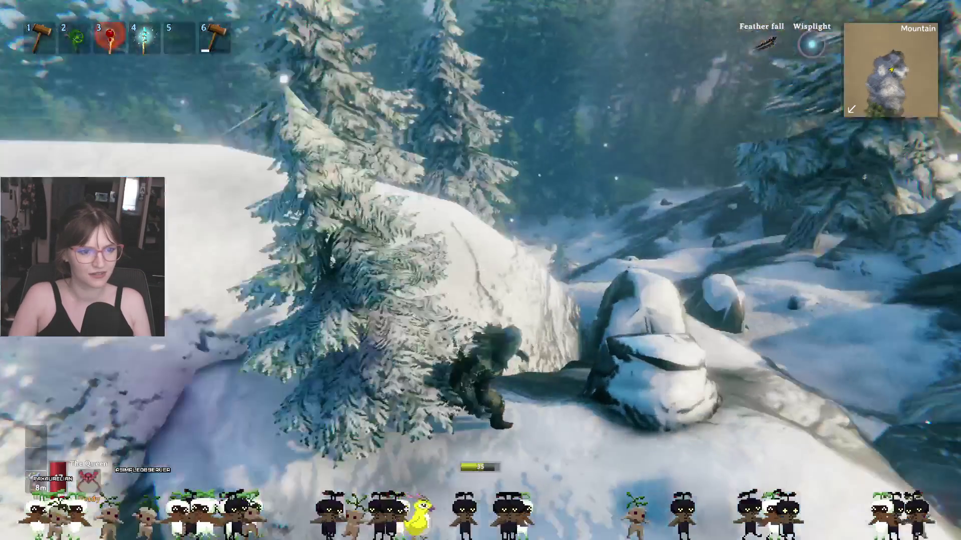
key(w)
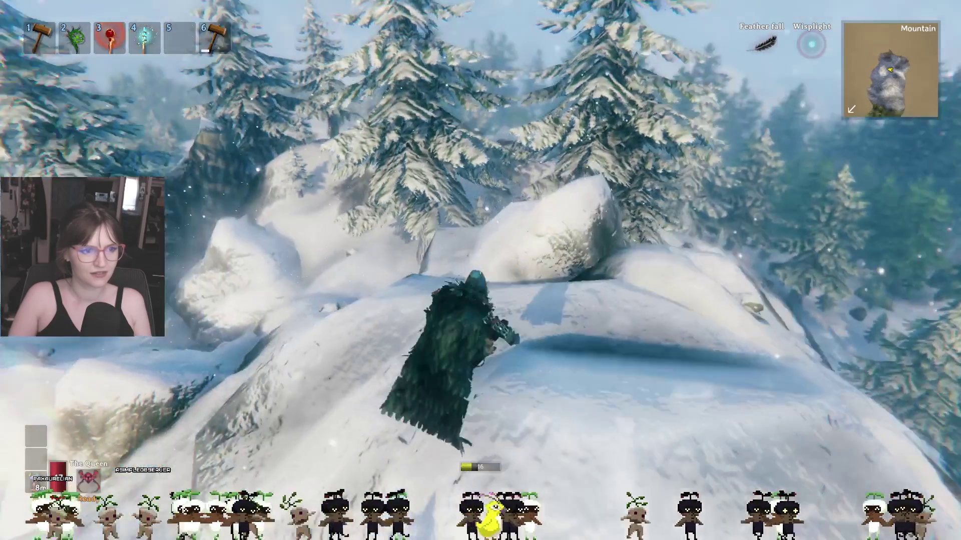
key(w)
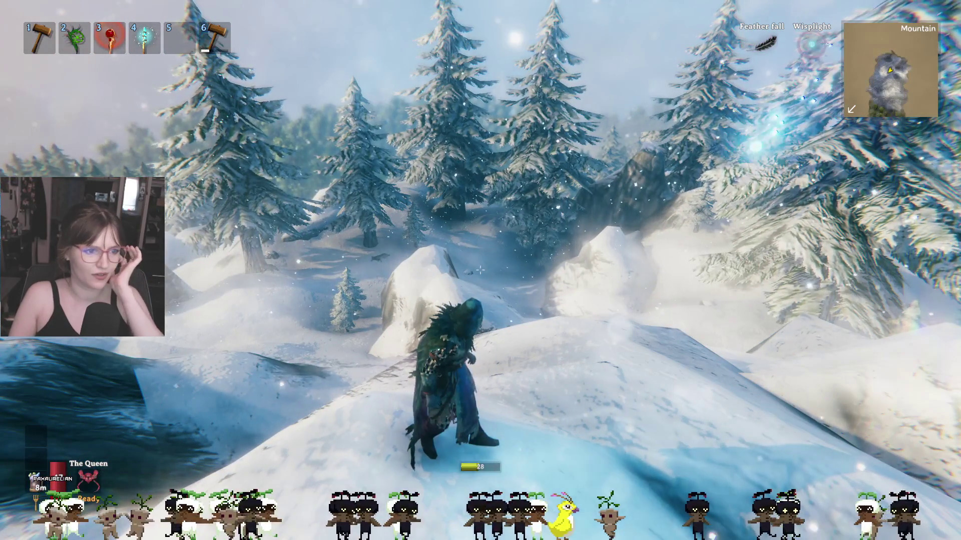
key(w)
key(w)
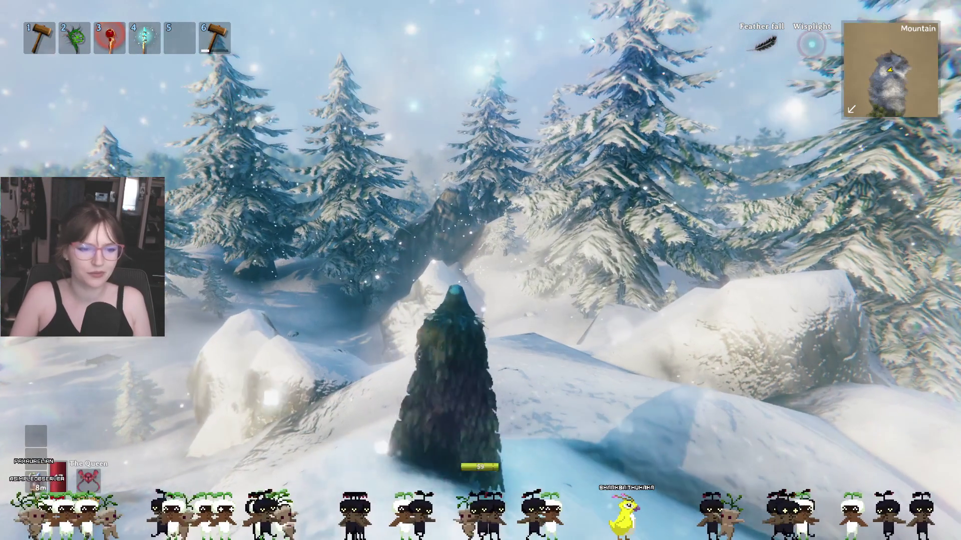
Step: Equip the hammer, select the Workbench and place it on the ridge
key(w)
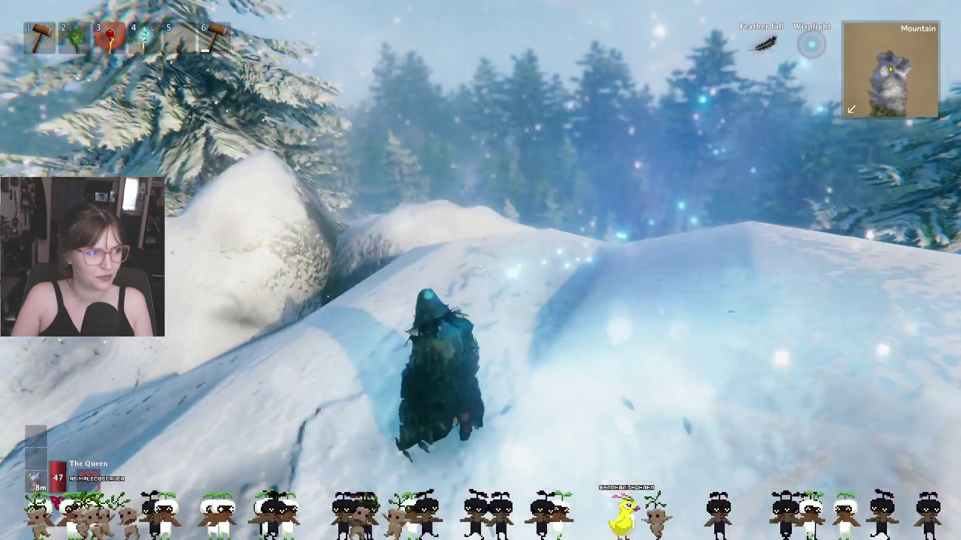
key(1)
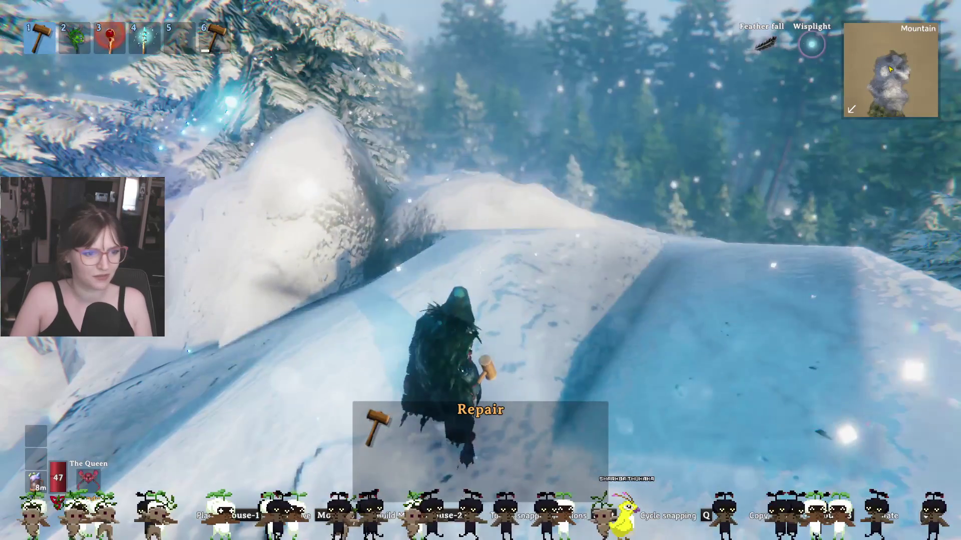
right_click(481, 270)
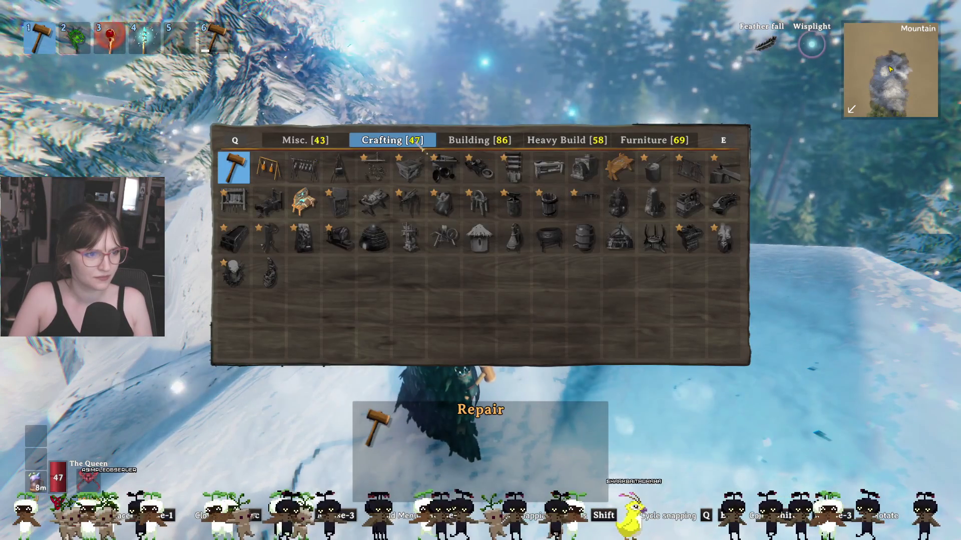
click(619, 167)
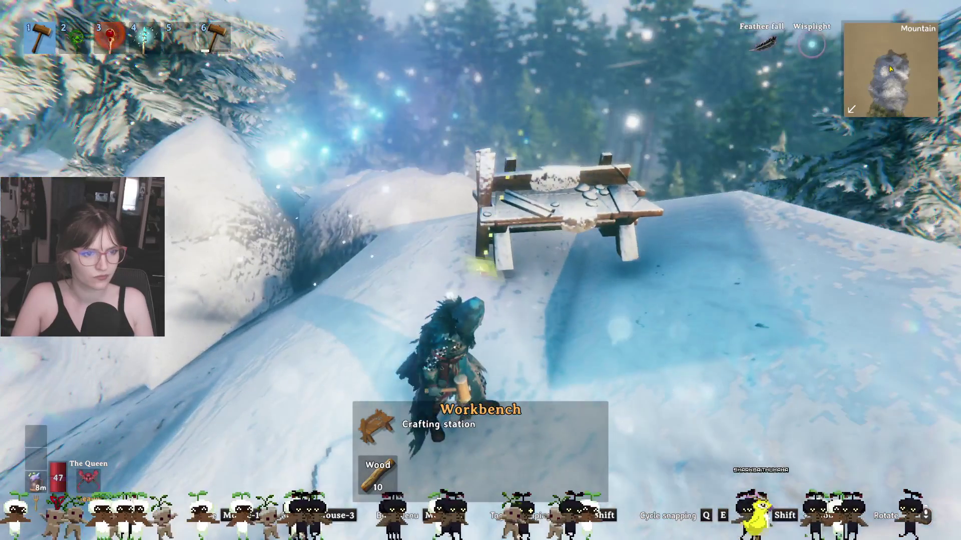
click(480, 270)
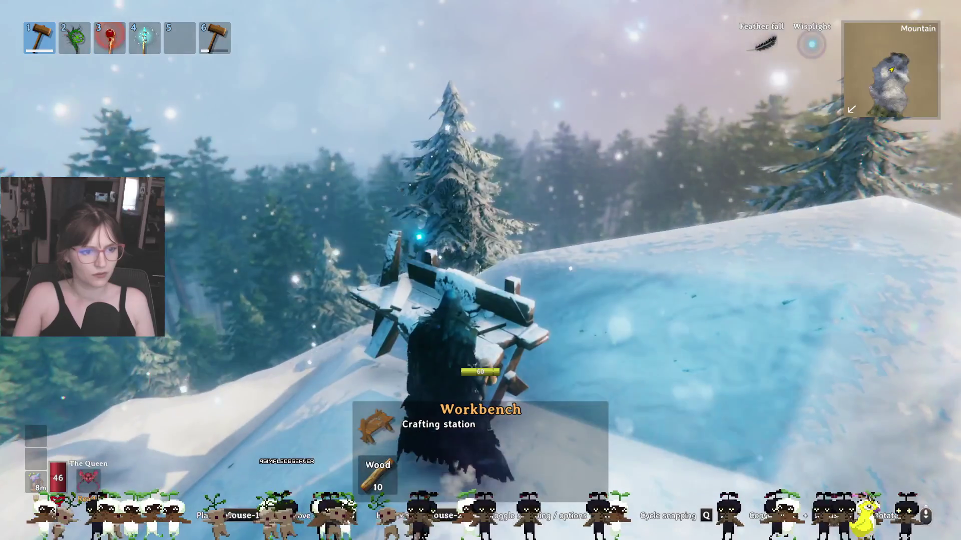
Step: Open and close the inventory crafting list twice to review the workbench recipes
key(Tab)
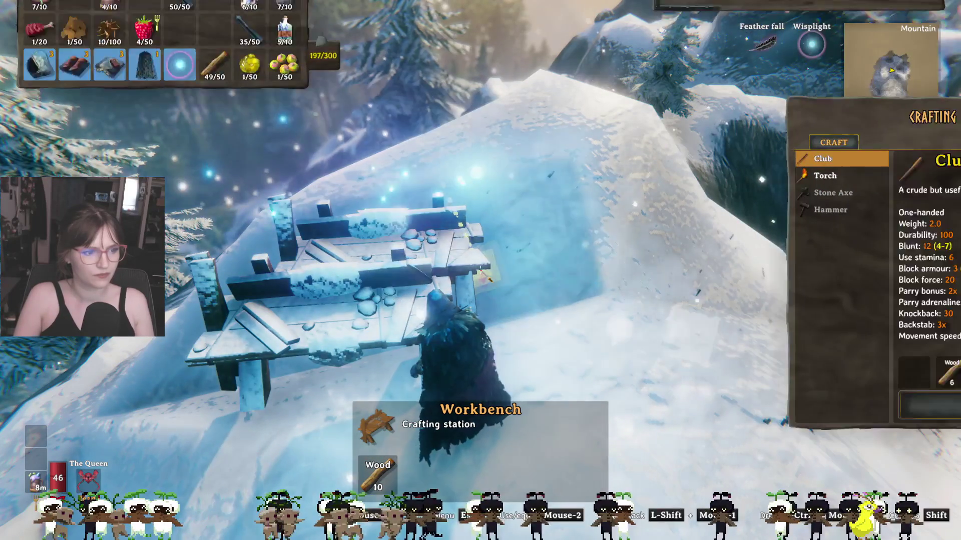
key(Tab)
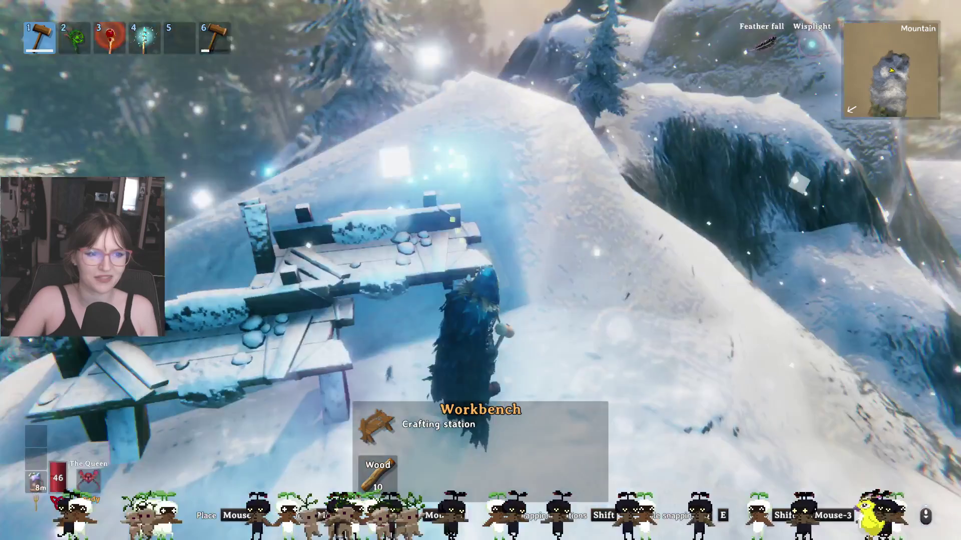
key(Tab)
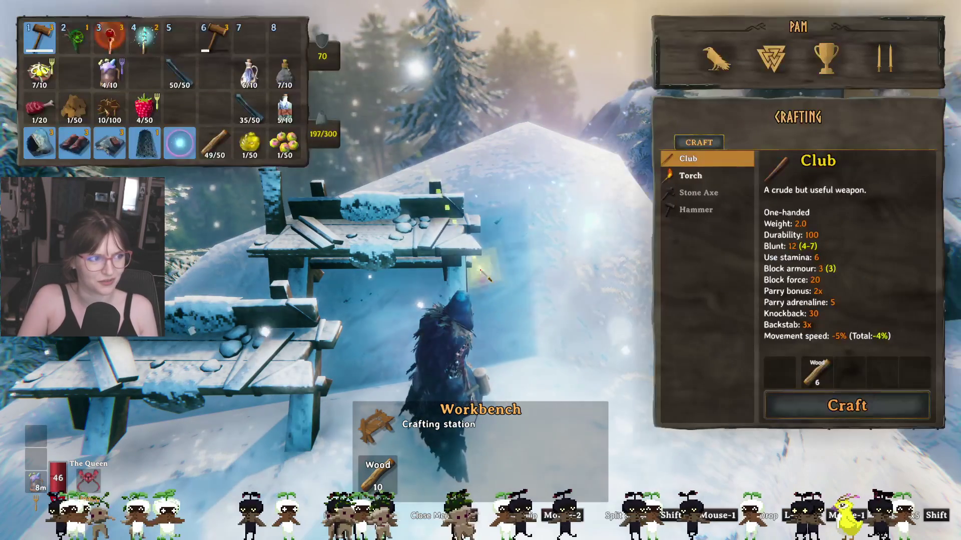
key(Tab)
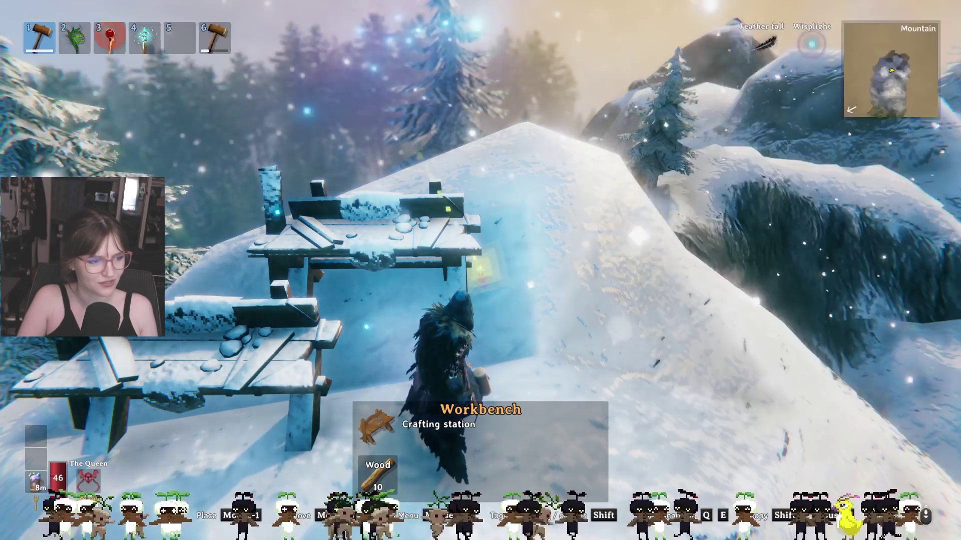
Step: Select the Forge, place it beside the workbench, then step back from it with the hammer ready
right_click(480, 270)
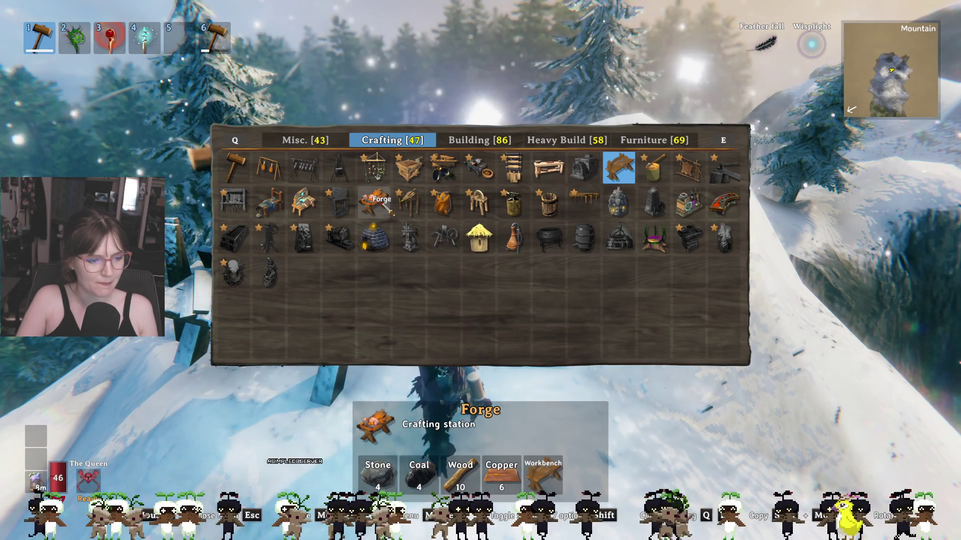
click(390, 210)
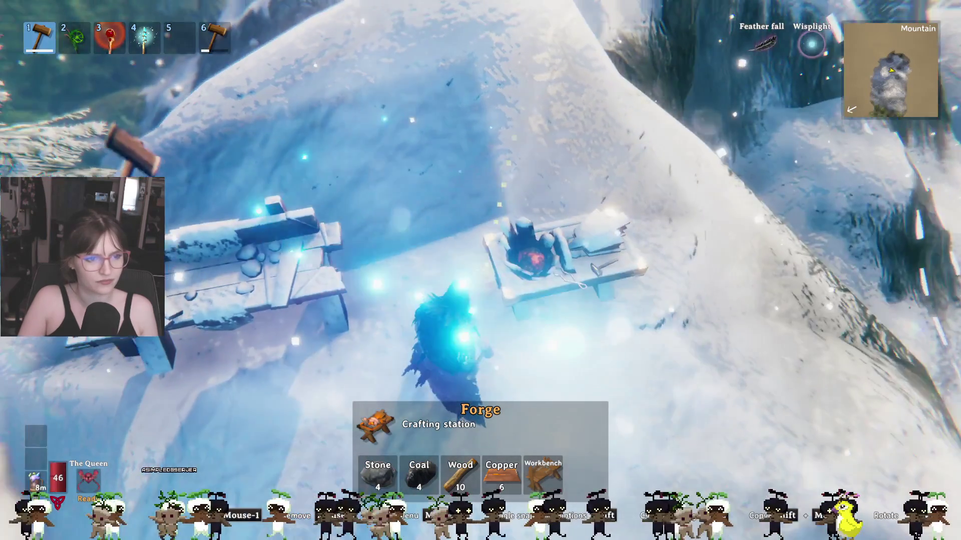
right_click(480, 271)
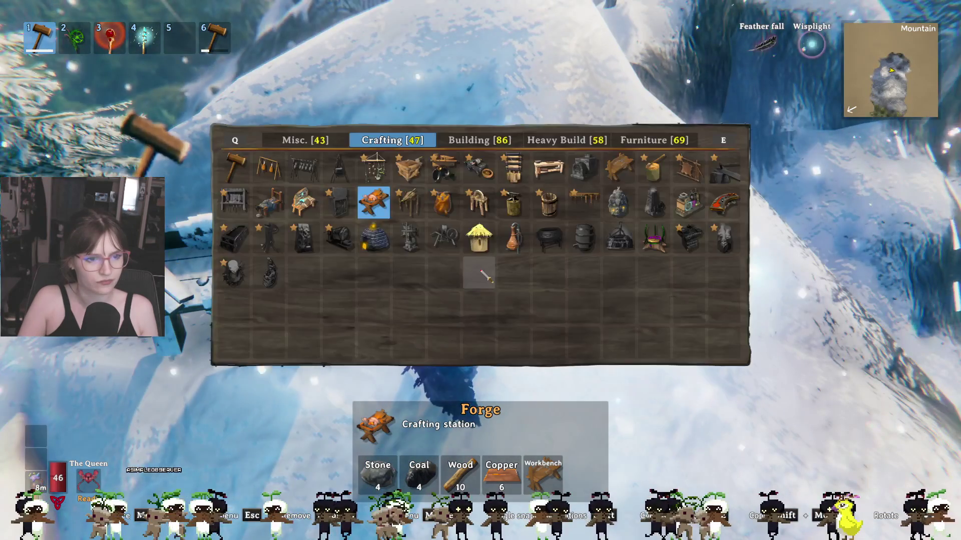
right_click(486, 274)
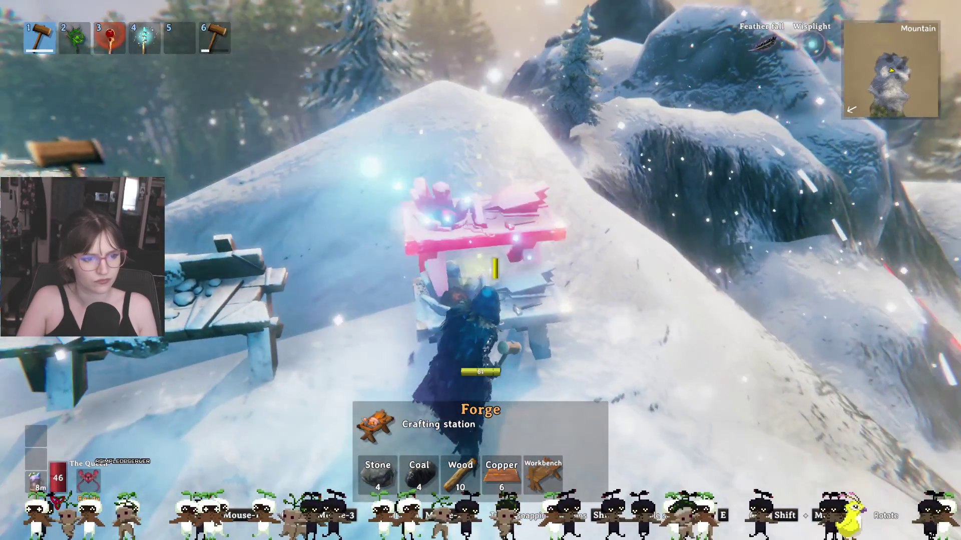
click(480, 271)
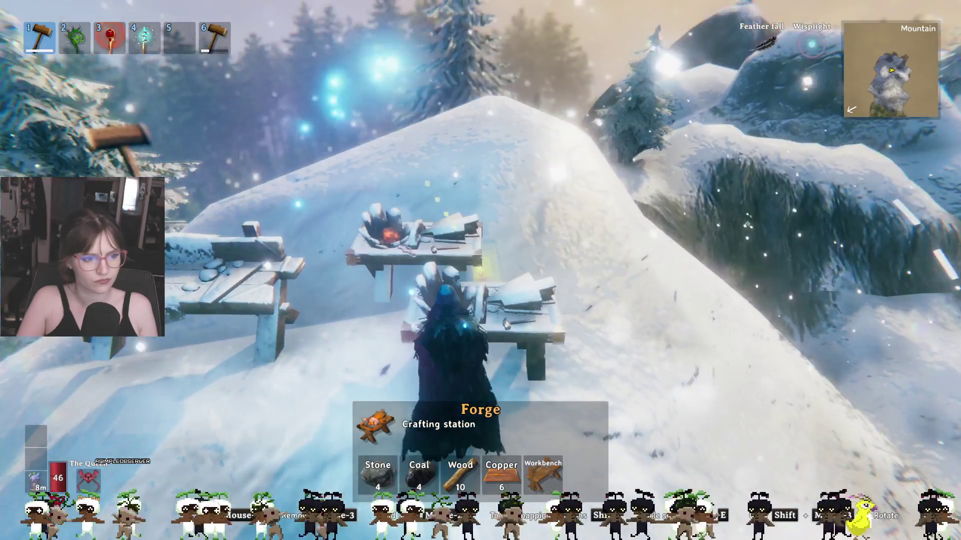
key(e)
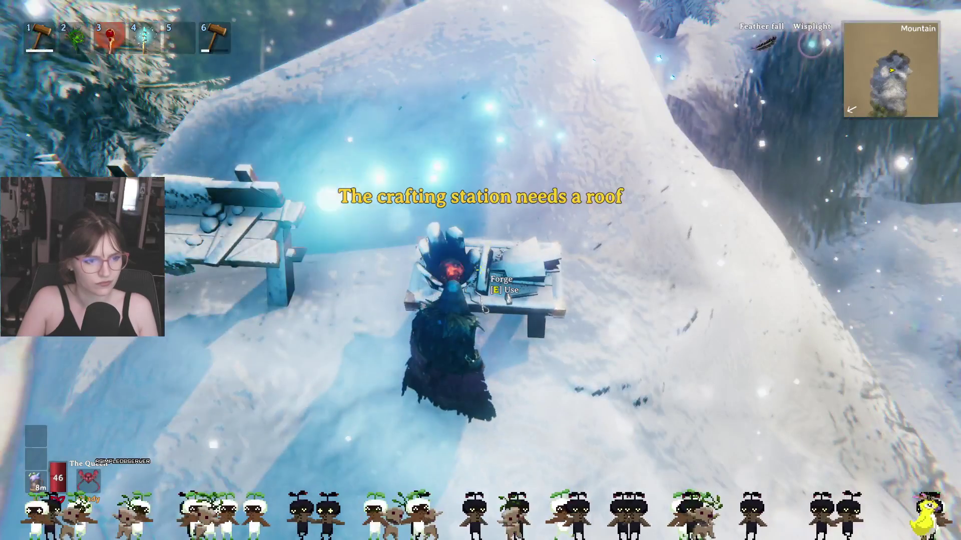
key(s)
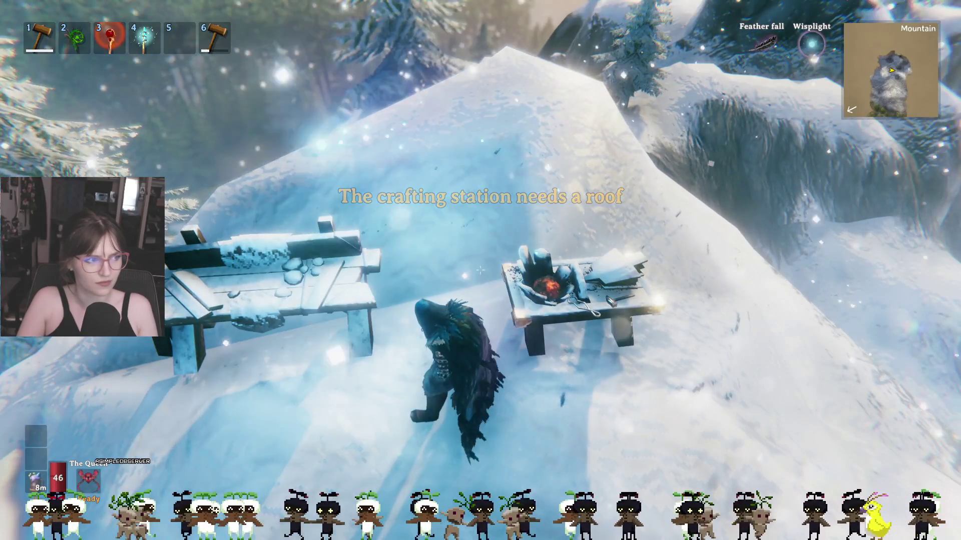
key(1)
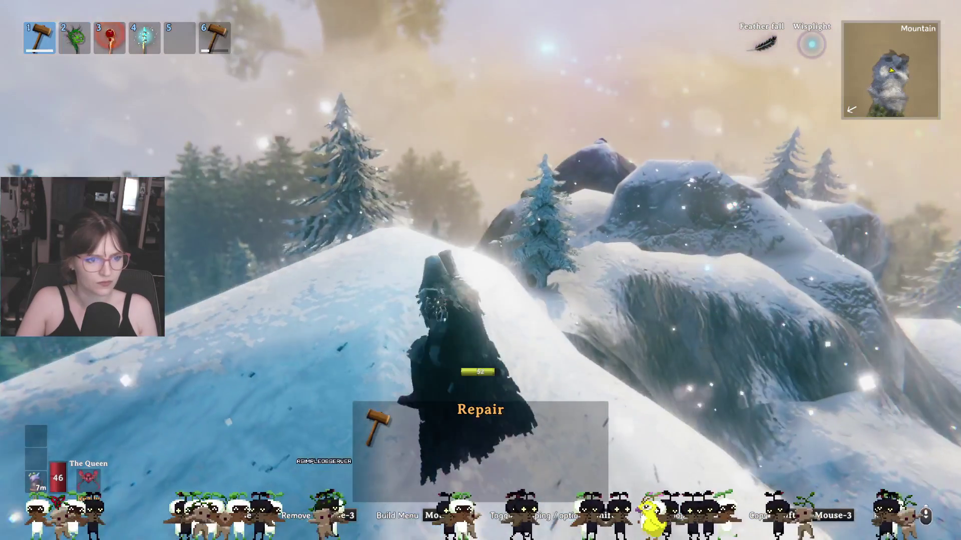
Step: Walk up the ridge and place a Stonecutter in the snow
key(w)
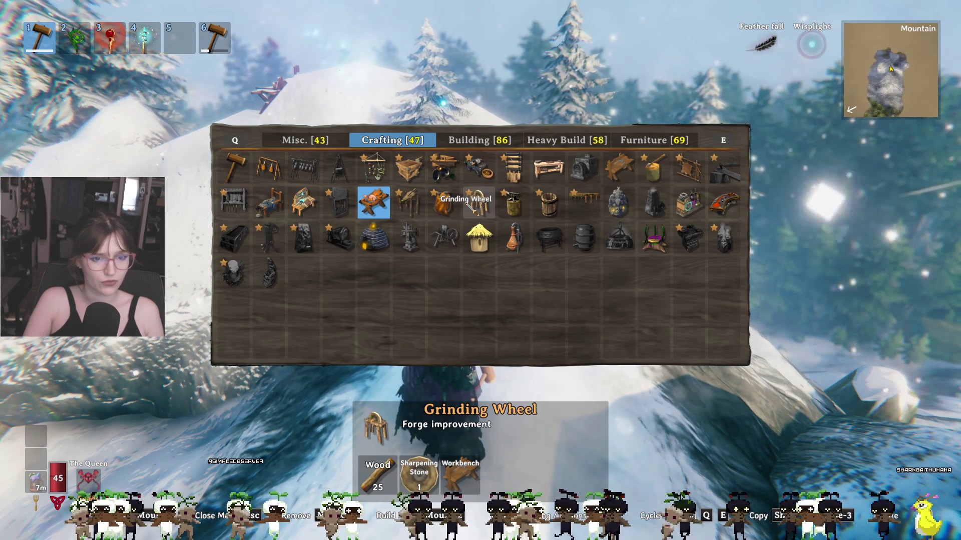
click(373, 202)
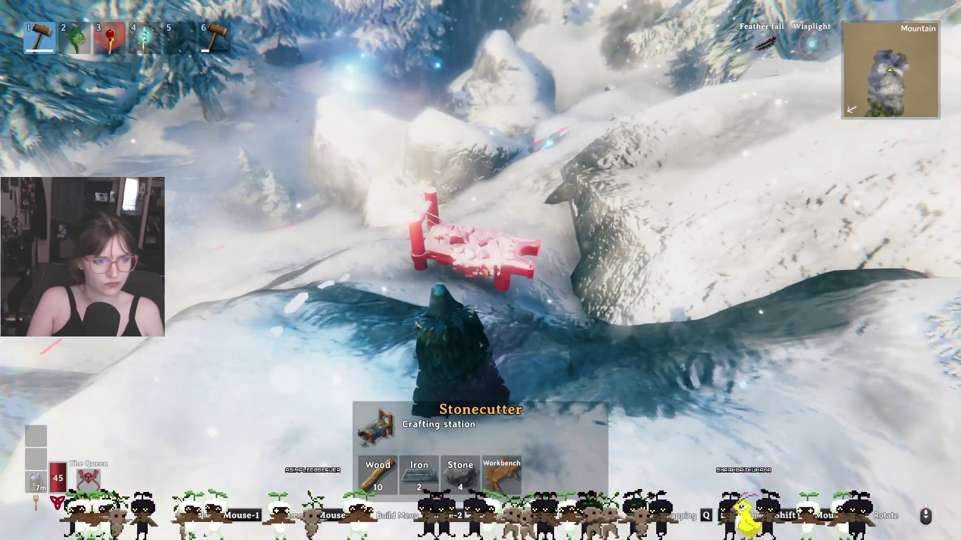
click(476, 245)
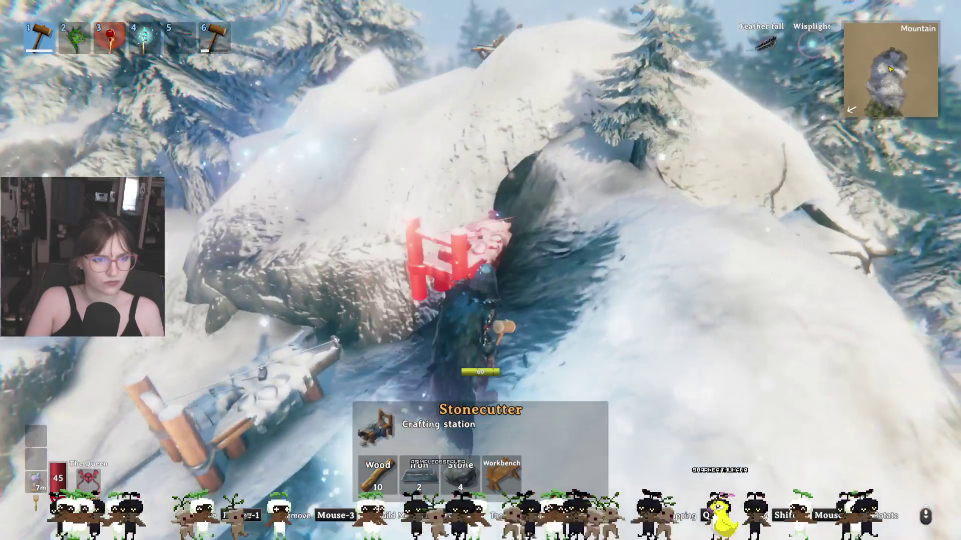
Step: Open the build list and switch from Building to the Heavy Build pieces
right_click(480, 271)
click(495, 146)
click(579, 149)
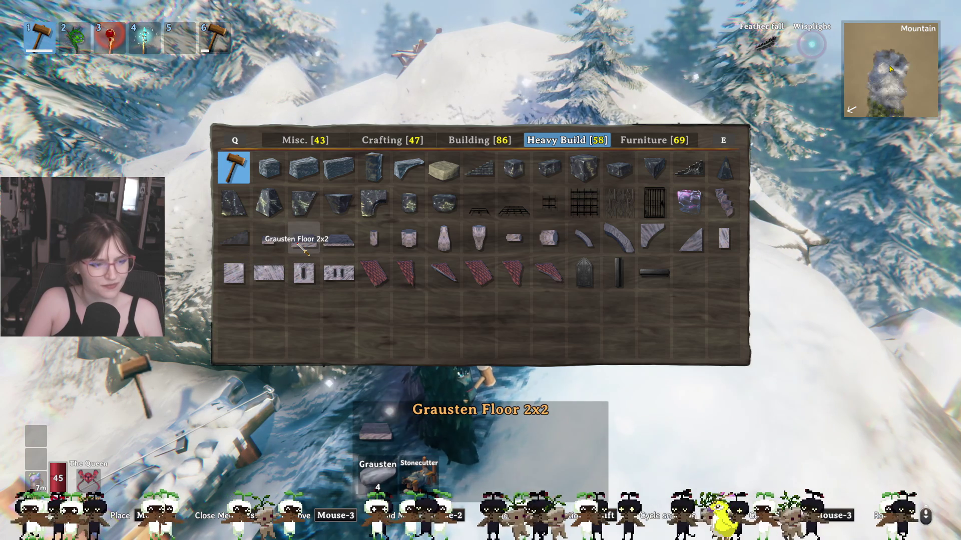
Step: Try Grausten Wall 2x2 and Window 4x2, settle on Grausten Wall 4x2 and cycle its snap points
click(240, 283)
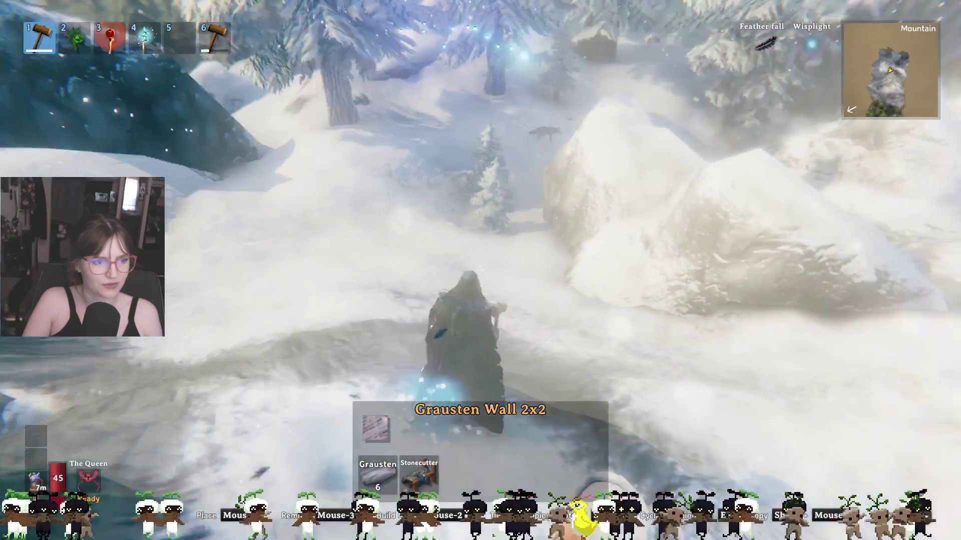
right_click(485, 277)
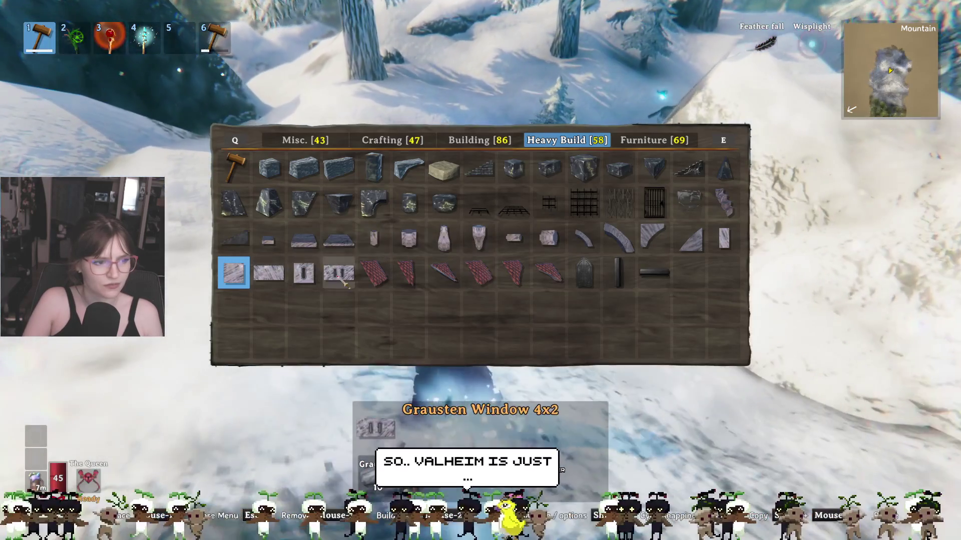
click(339, 273)
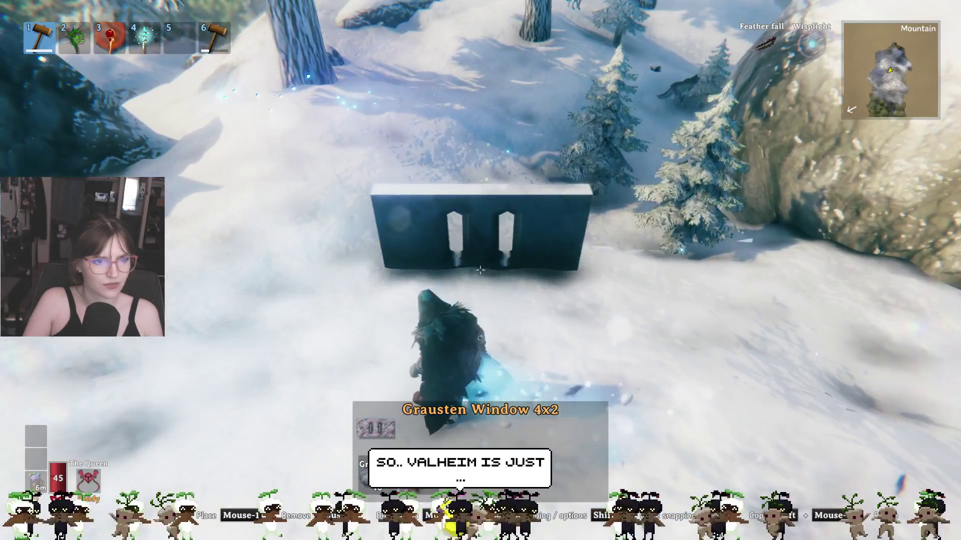
right_click(480, 270)
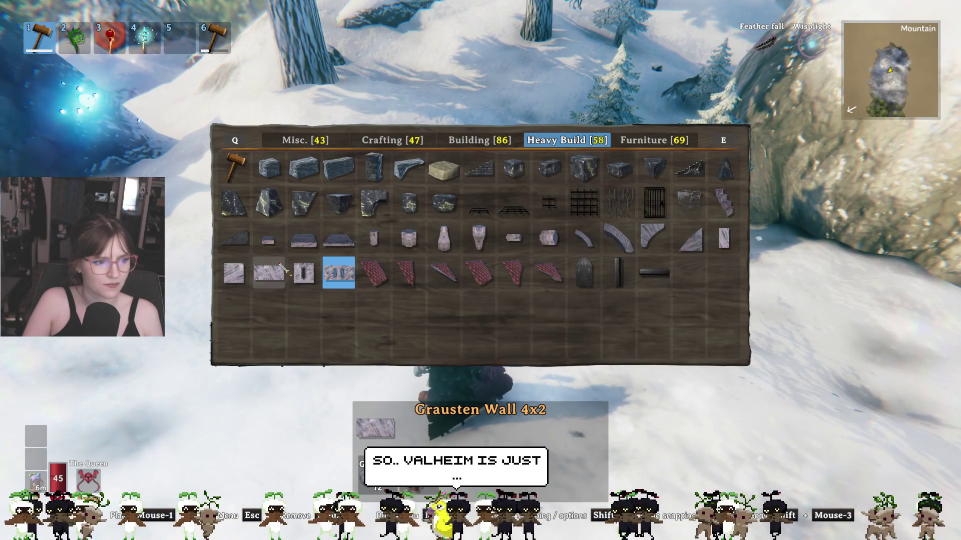
click(283, 269)
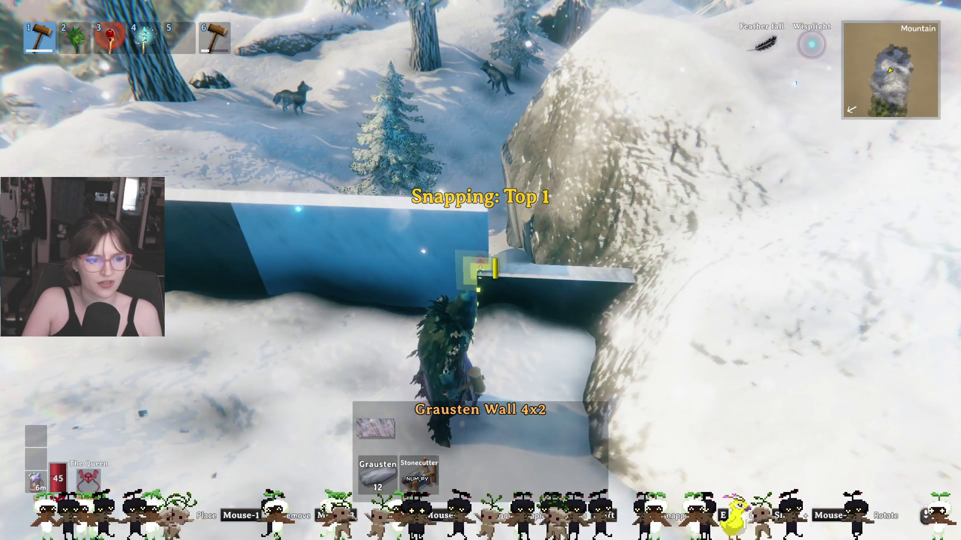
key(e)
key(e)
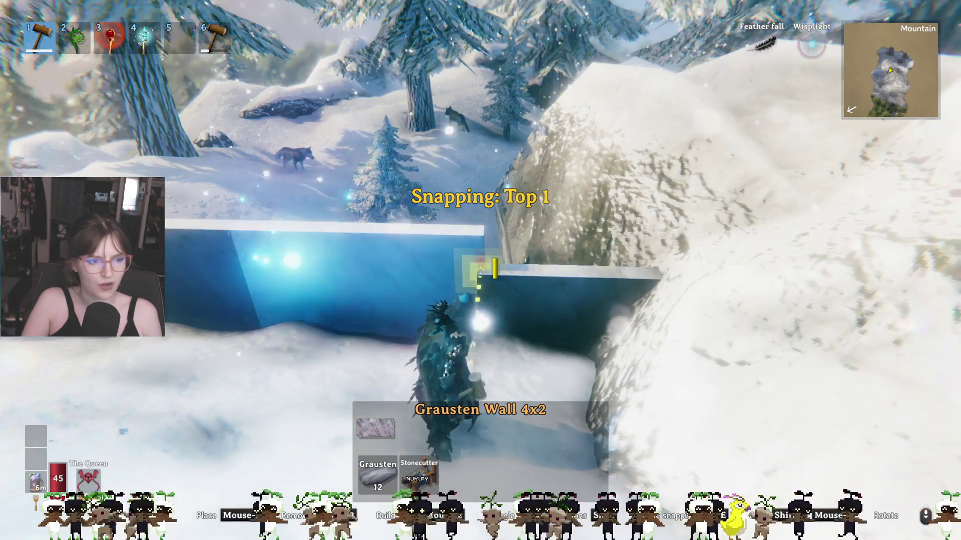
key(w)
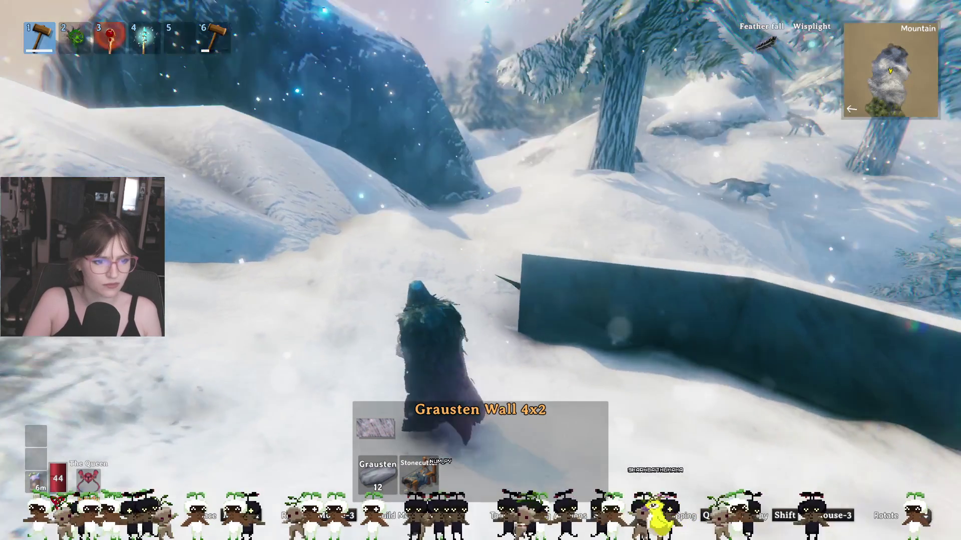
Step: Place a Grausten Medium Pillar beside the stone wall
right_click(481, 270)
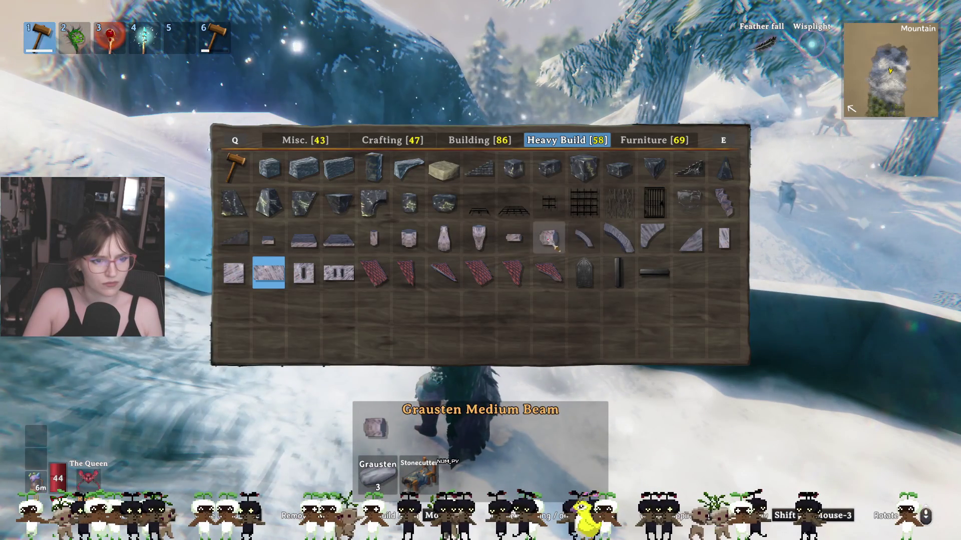
click(415, 239)
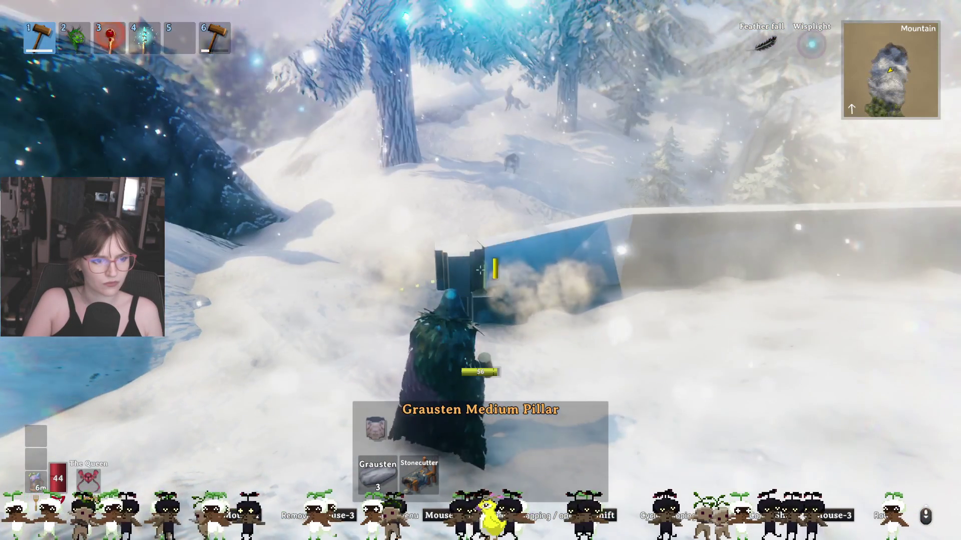
click(480, 271)
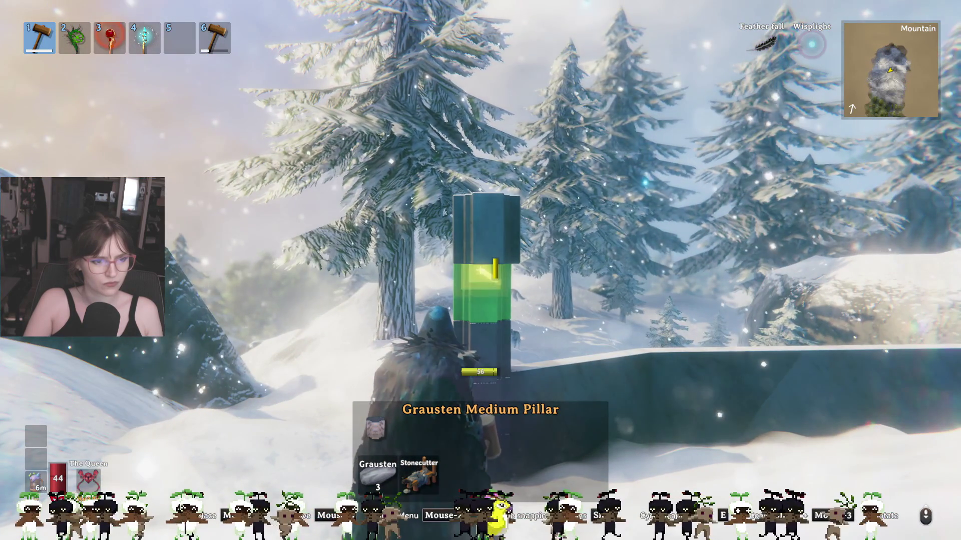
Step: Select the Grausten Tapered Pillar and place it at the wall corner
right_click(480, 270)
right_click(471, 247)
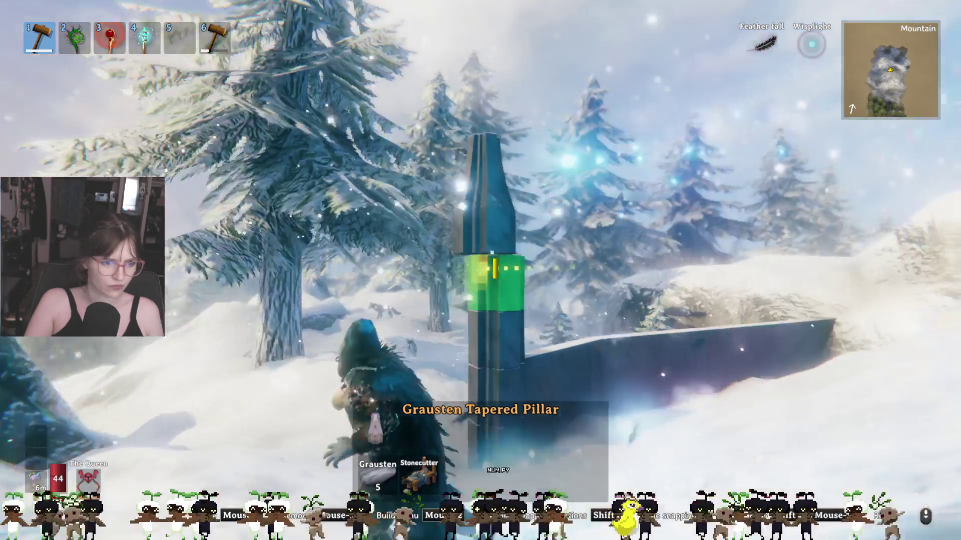
ctrl+scroll(481, 271, down, 2)
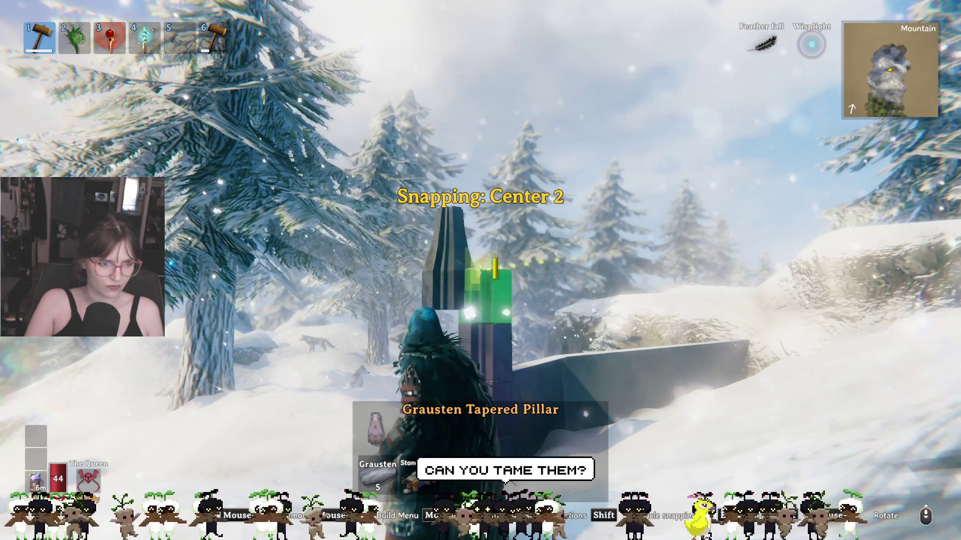
ctrl+scroll(480, 270, down, 1)
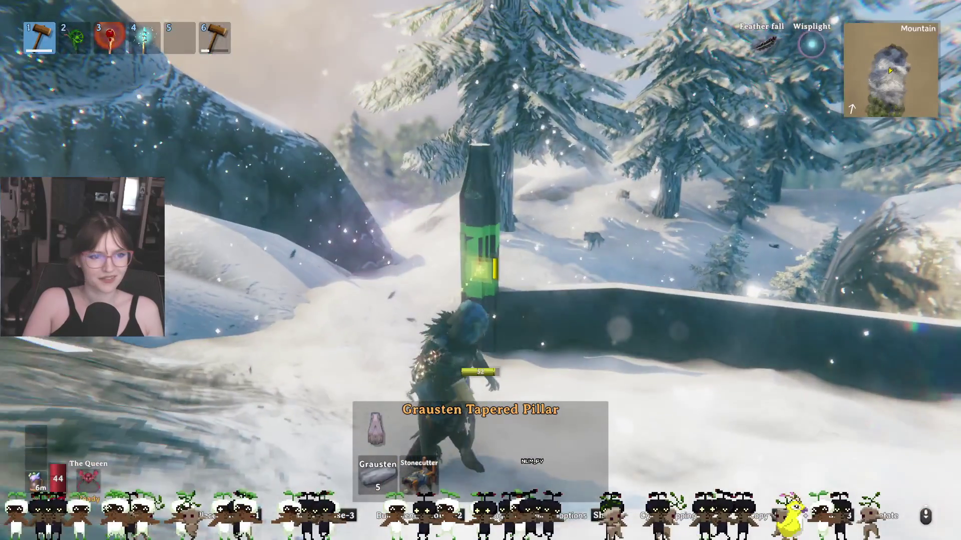
click(481, 270)
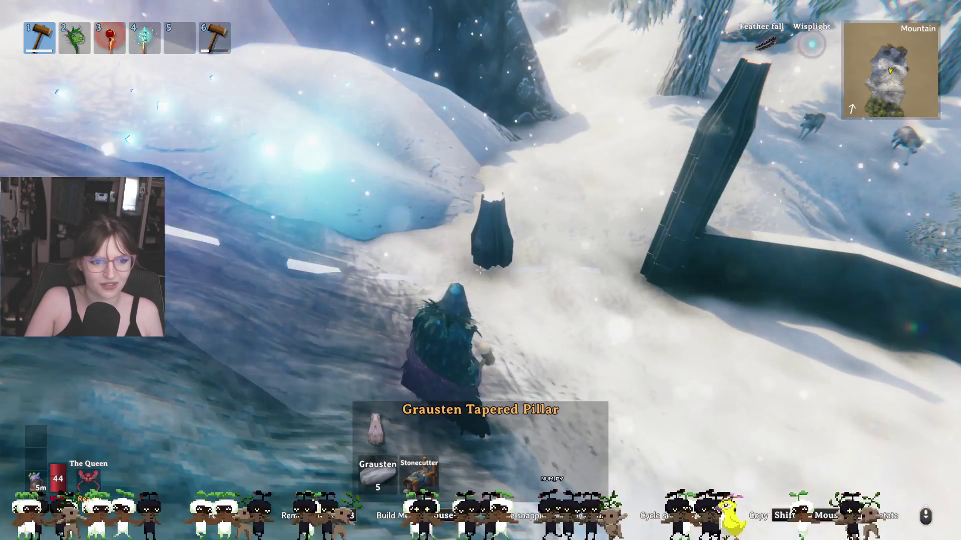
Step: Place a Grausten Small Arch atop the corner pillar
right_click(481, 270)
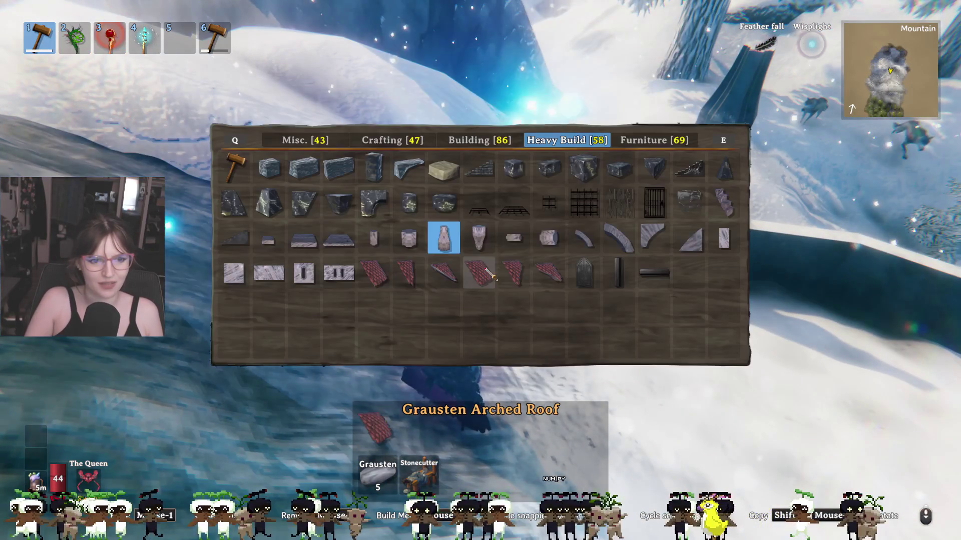
click(595, 233)
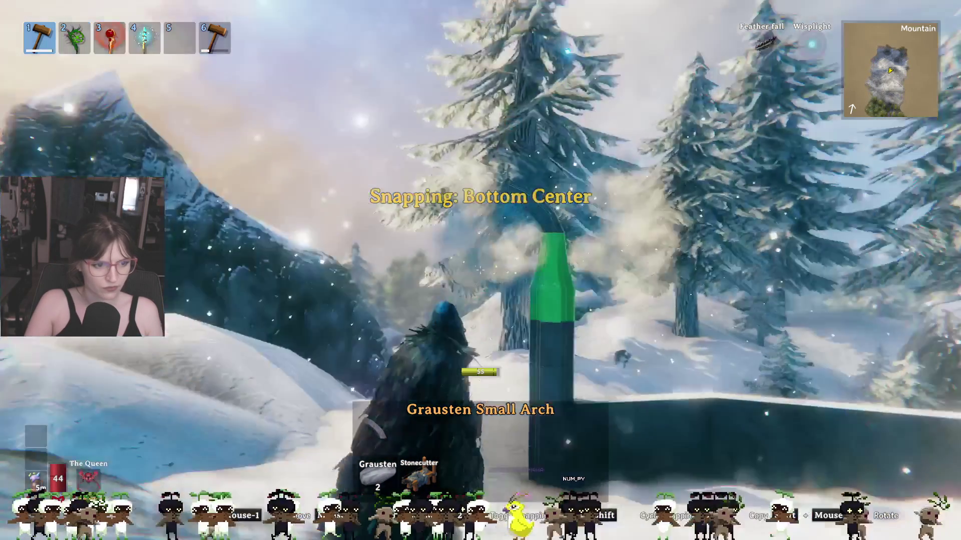
click(480, 270)
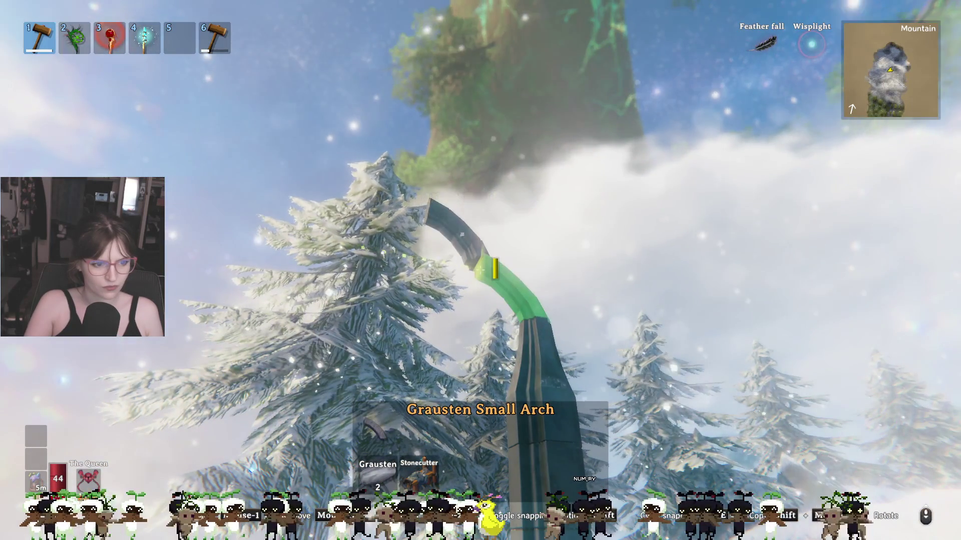
Step: Attach a Grausten Small Beam extending the arch, cycling its snap point, then return for more pieces
right_click(481, 270)
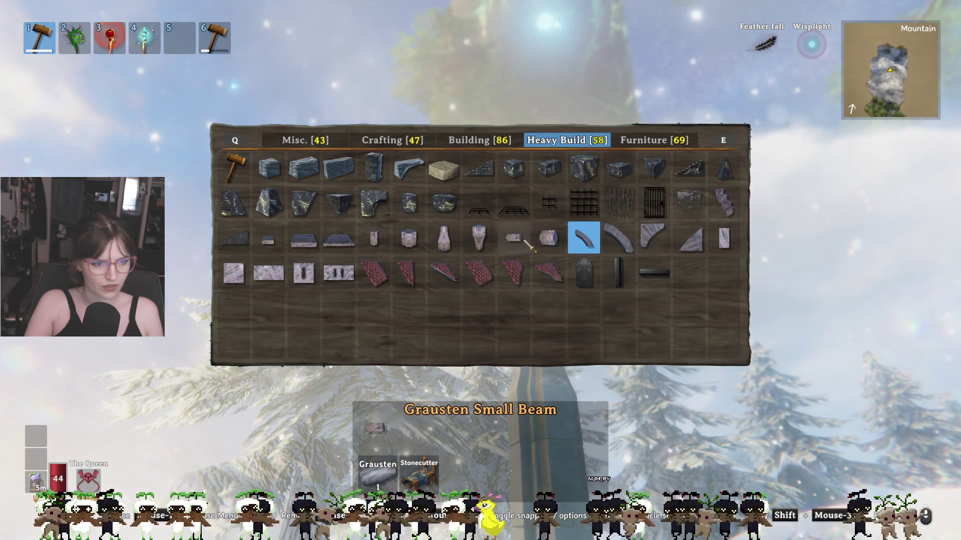
click(524, 240)
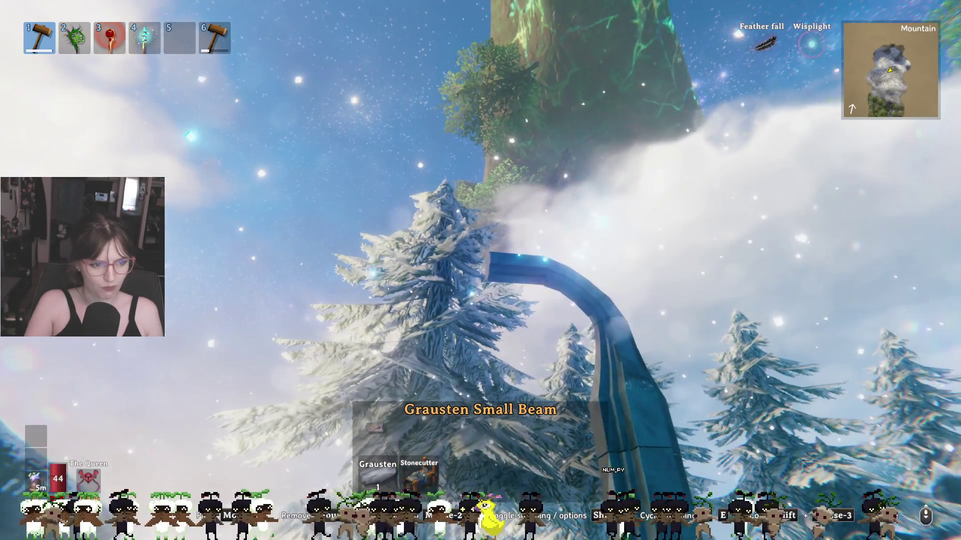
click(480, 270)
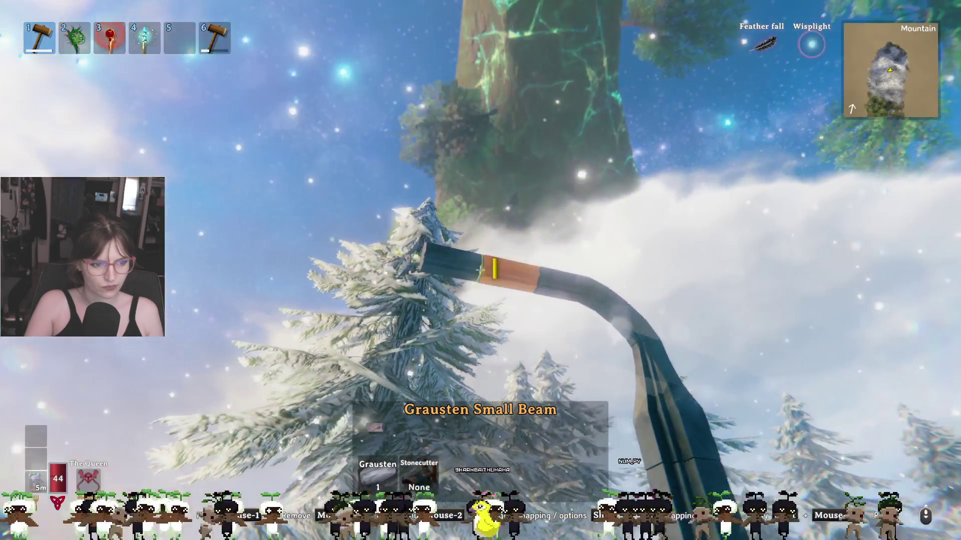
click(480, 270)
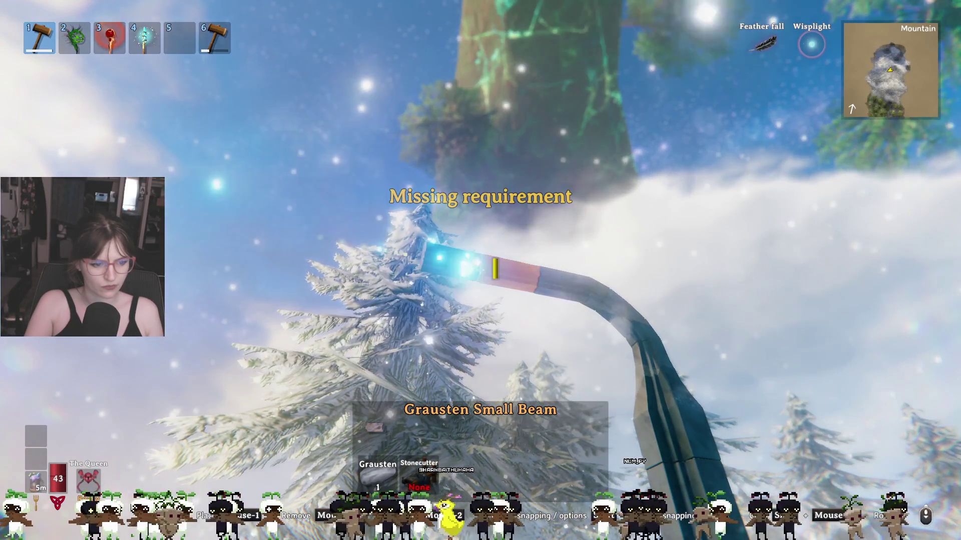
key(ctrl)
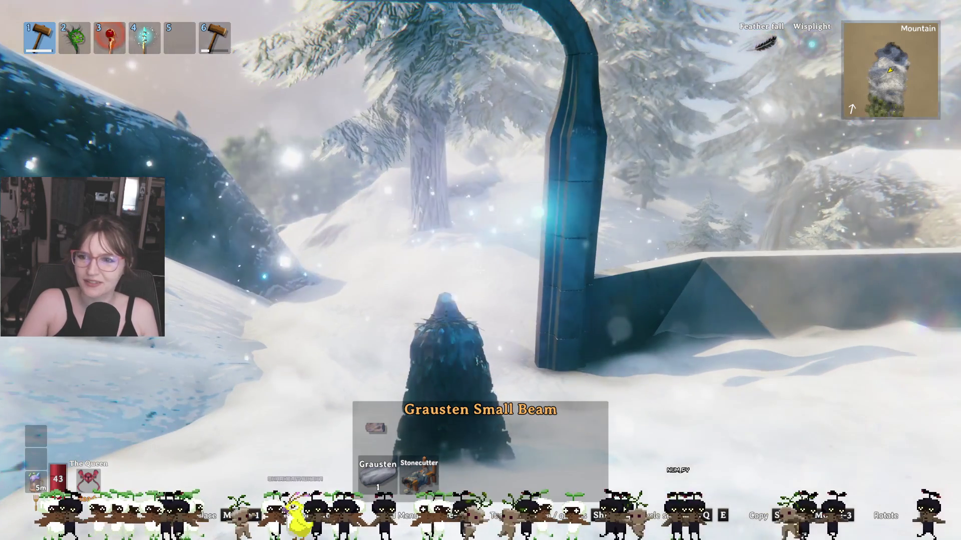
key(w)
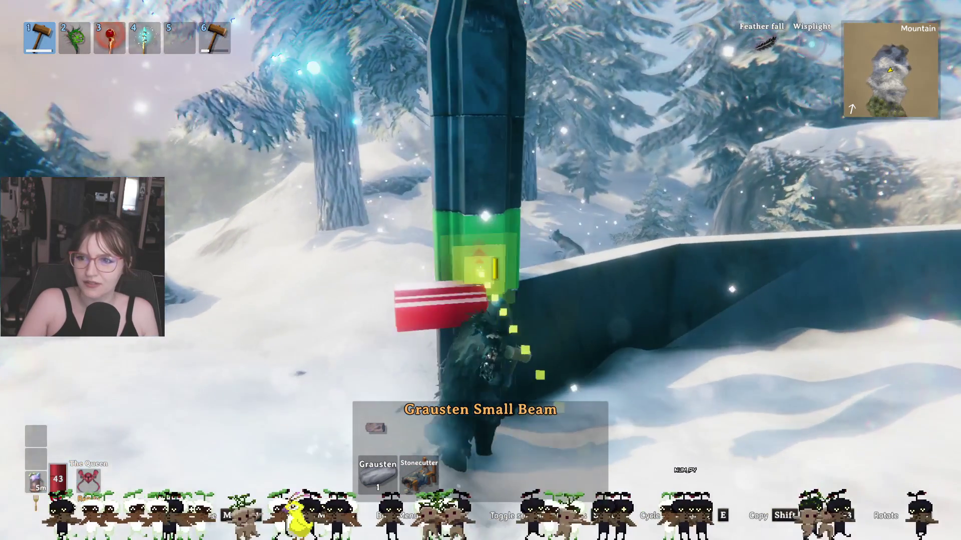
key(w)
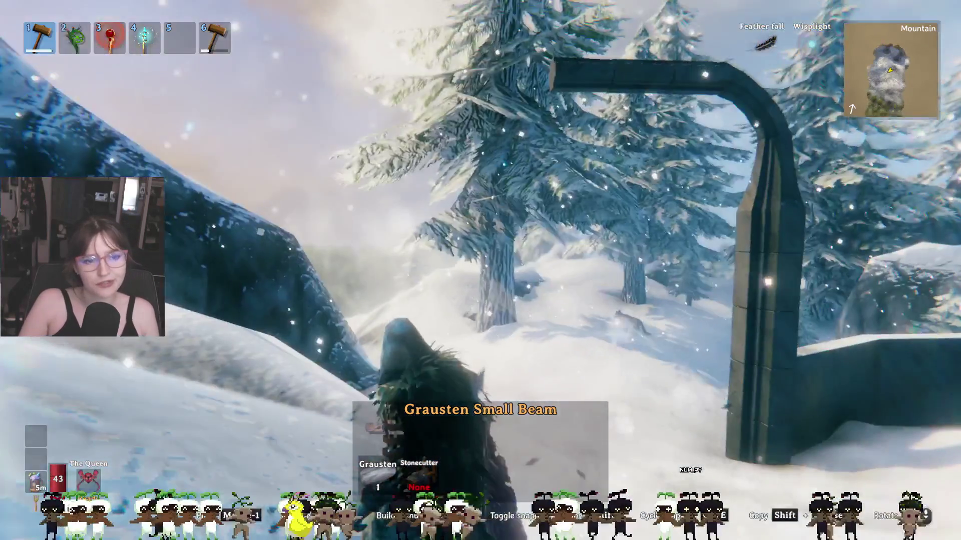
right_click(483, 273)
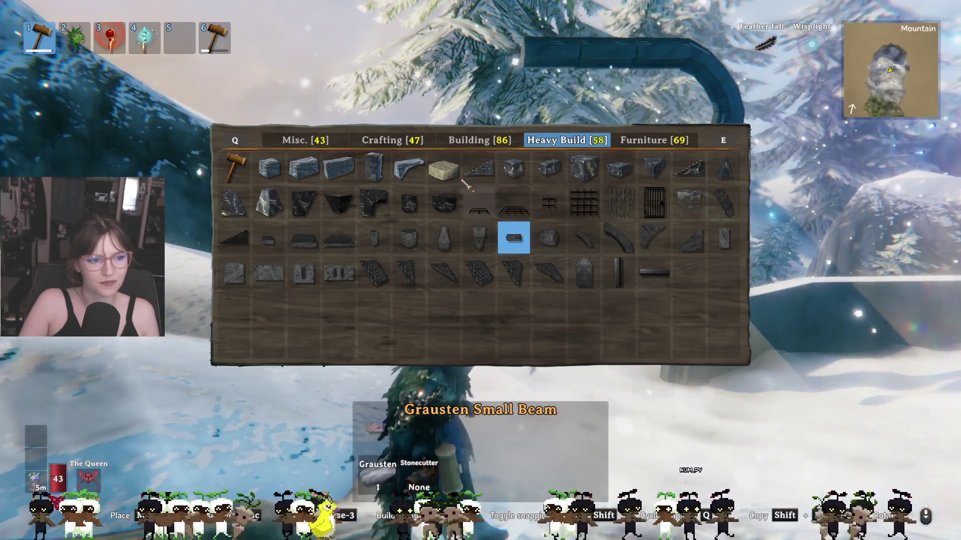
Step: Browse the Building and Crafting pieces and choose the Stonecutter as the piece to build
click(464, 146)
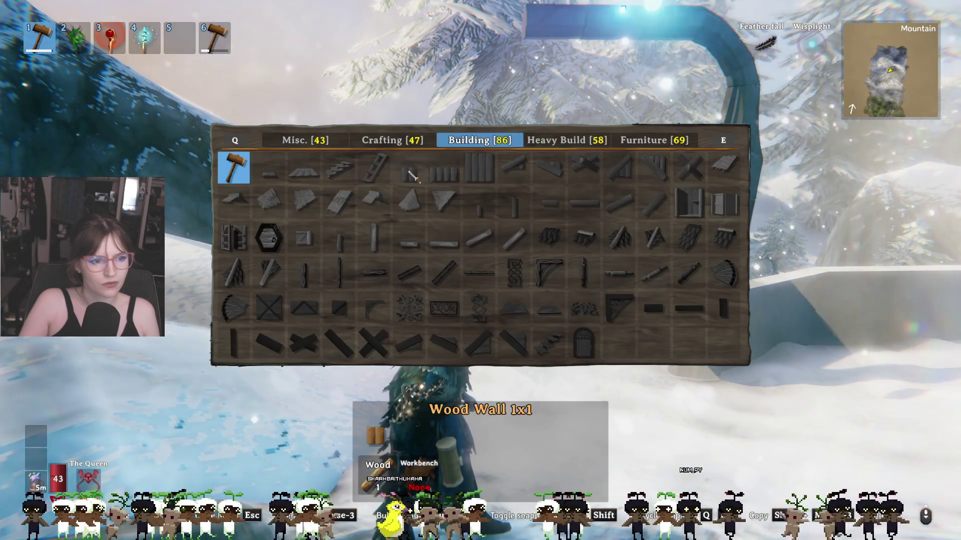
click(371, 145)
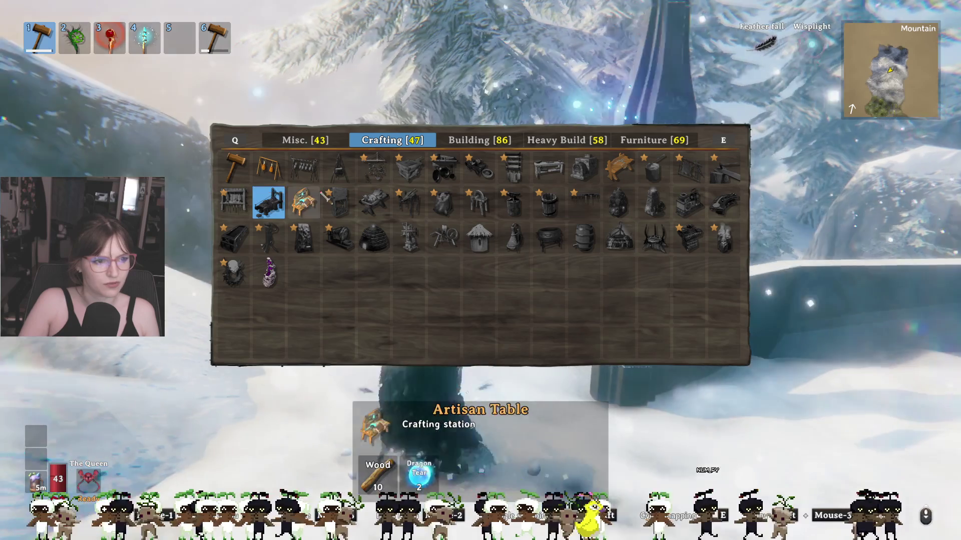
click(619, 168)
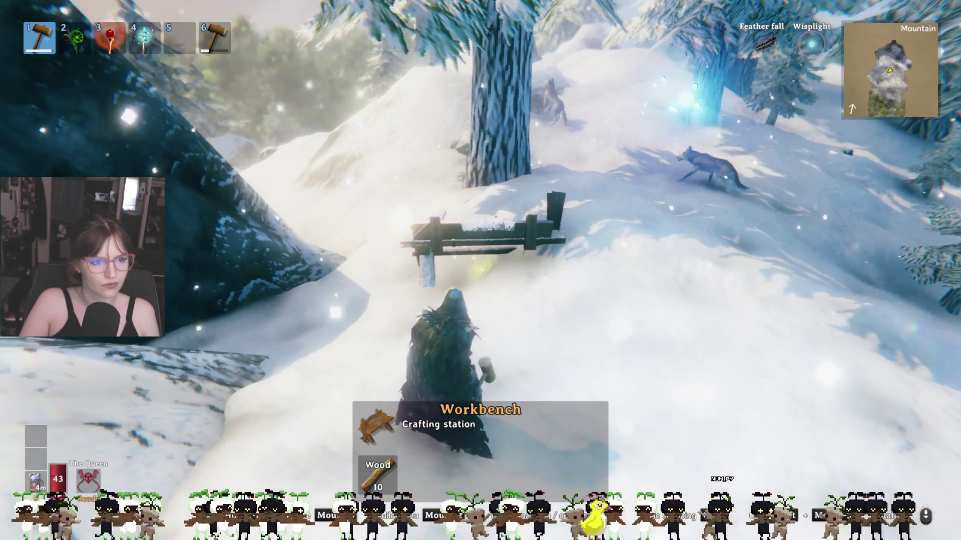
right_click(481, 270)
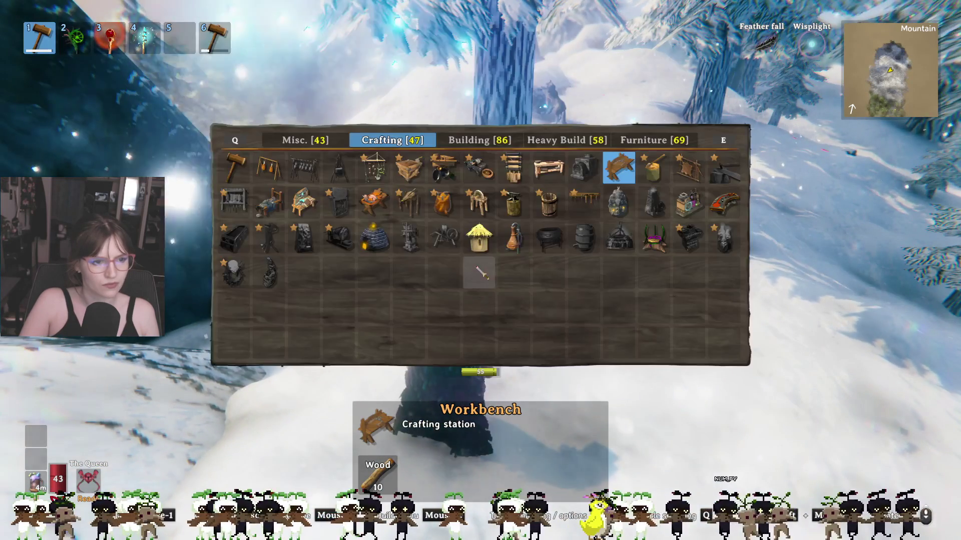
click(269, 203)
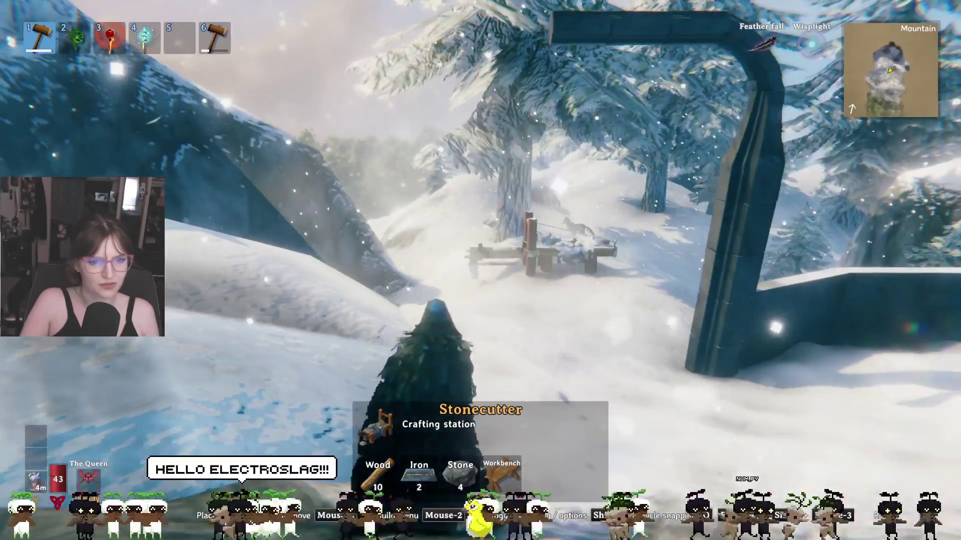
Step: Reopen the build menu on the Heavy Build stone pieces of the Building category
right_click(480, 270)
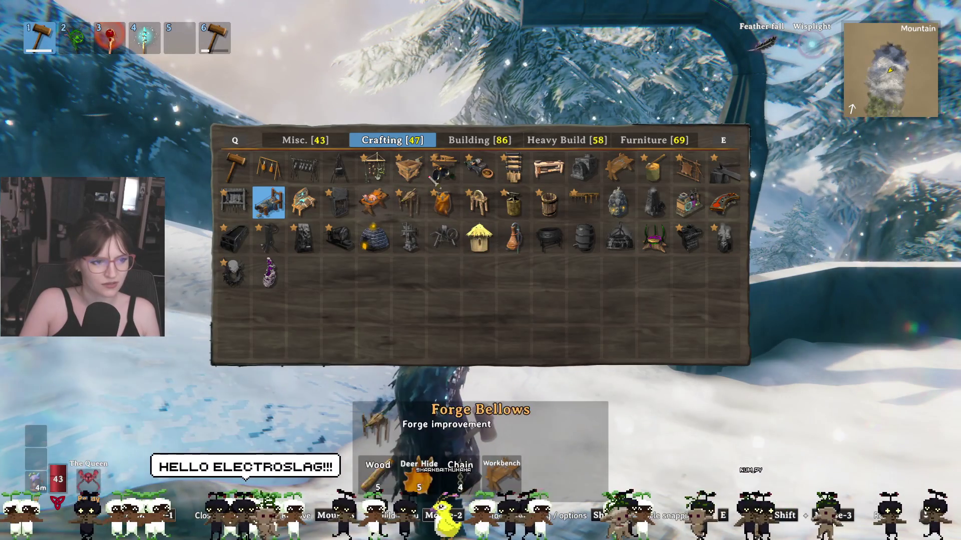
click(478, 146)
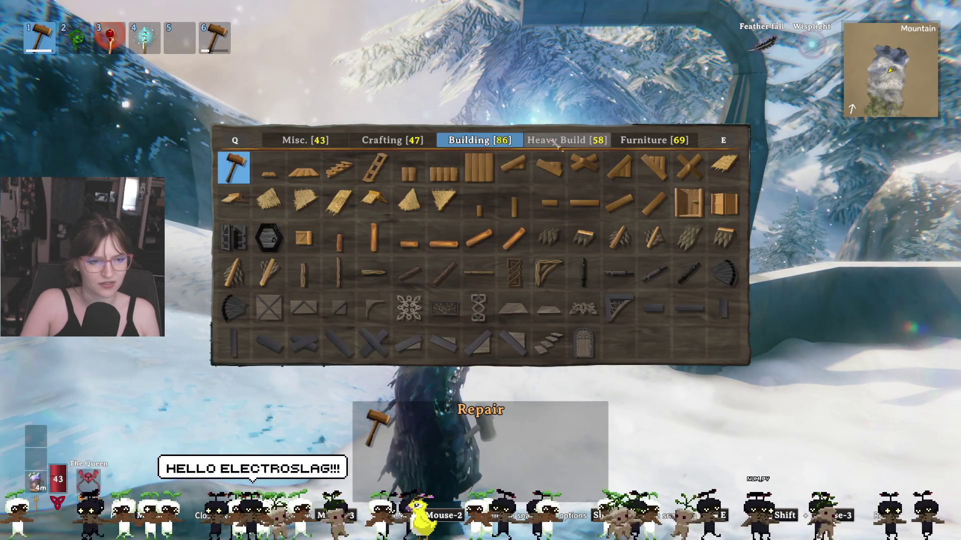
click(563, 146)
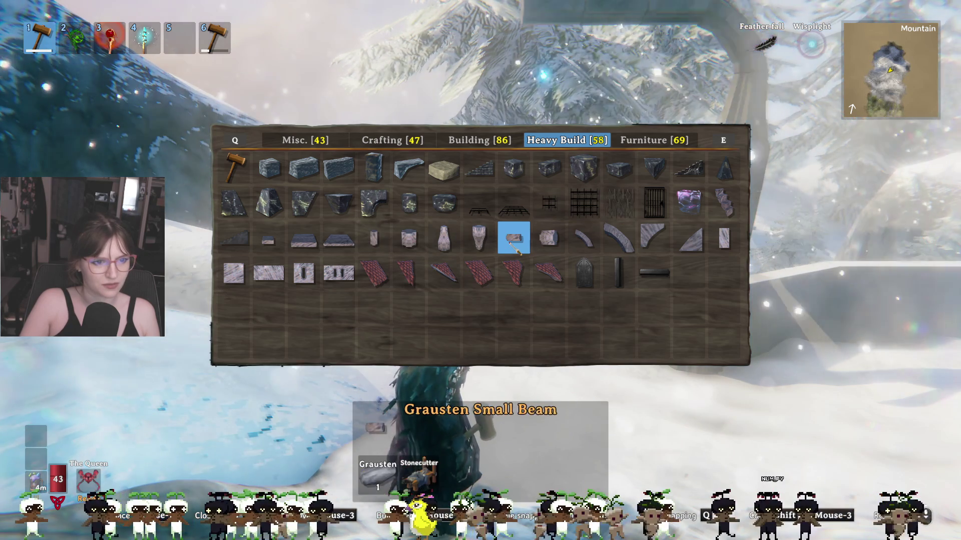
Step: Place a Grausten Medium Pillar in the snow and stack a second one on top
right_click(434, 239)
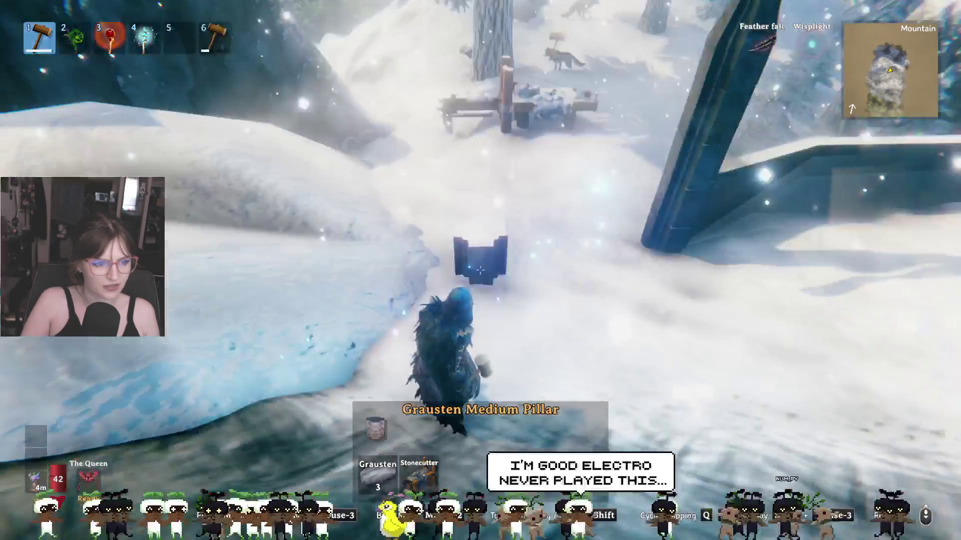
click(480, 271)
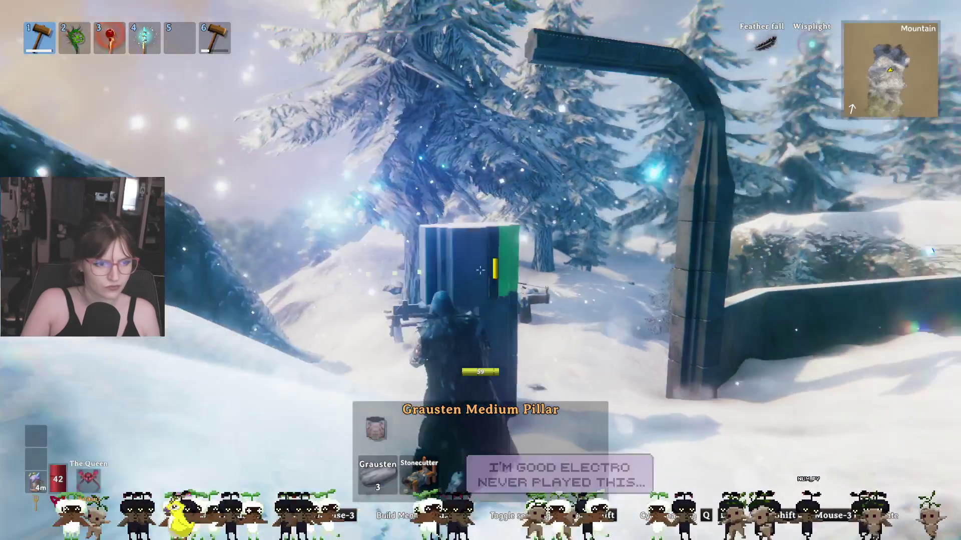
key(space)
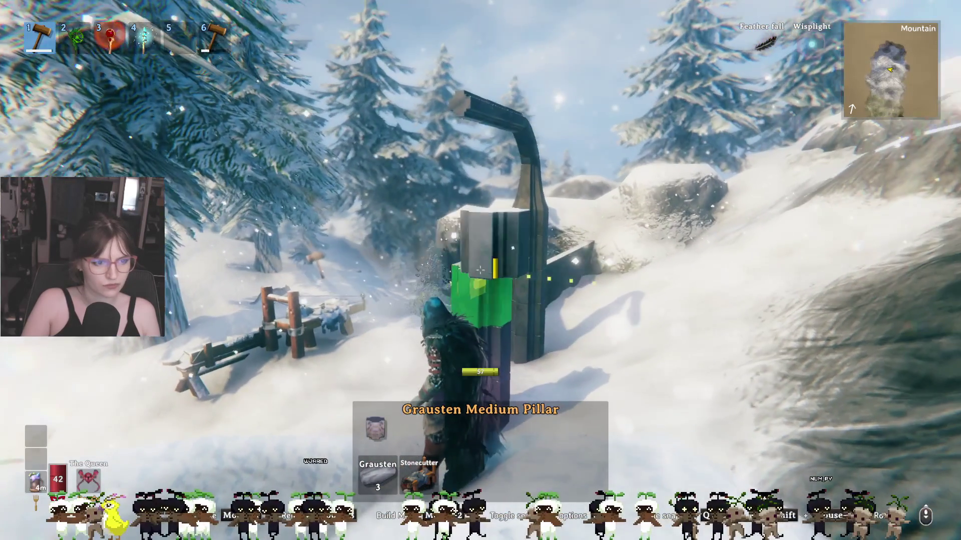
click(480, 271)
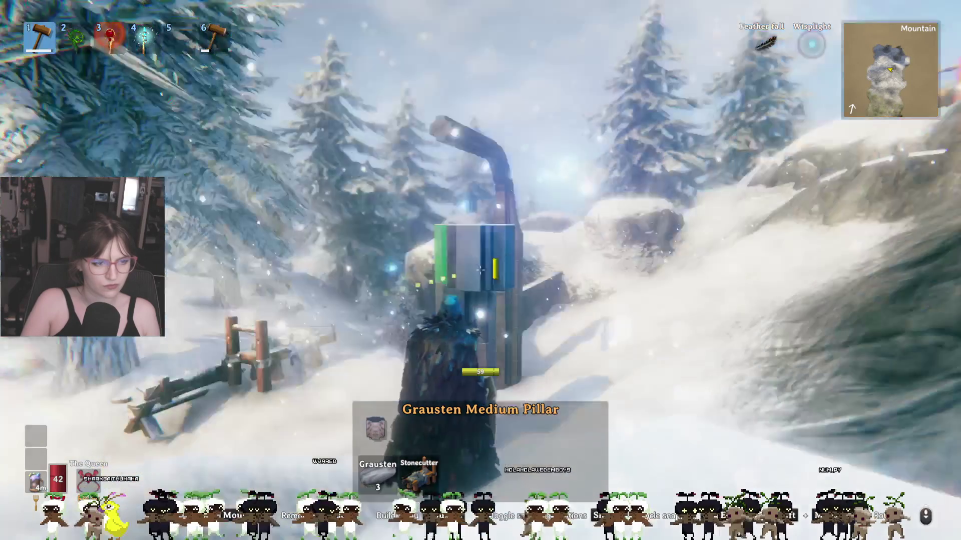
key(space)
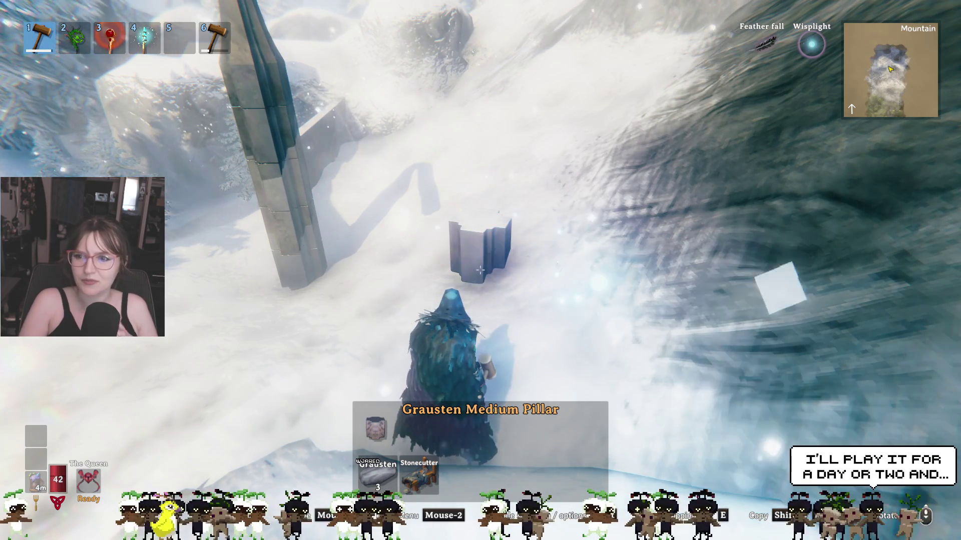
Step: Walk past the archway and wooden fence, then downhill into the pine forest
key(w)
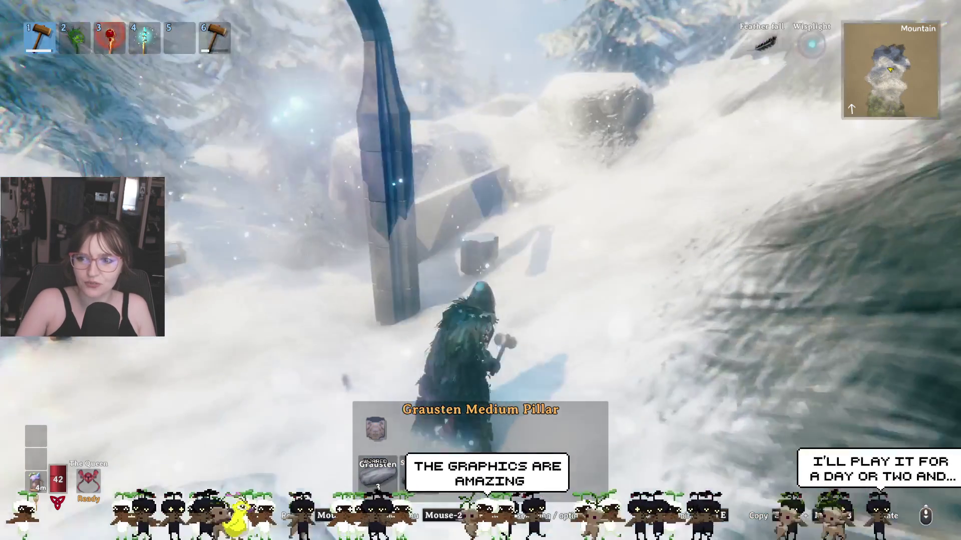
key(w)
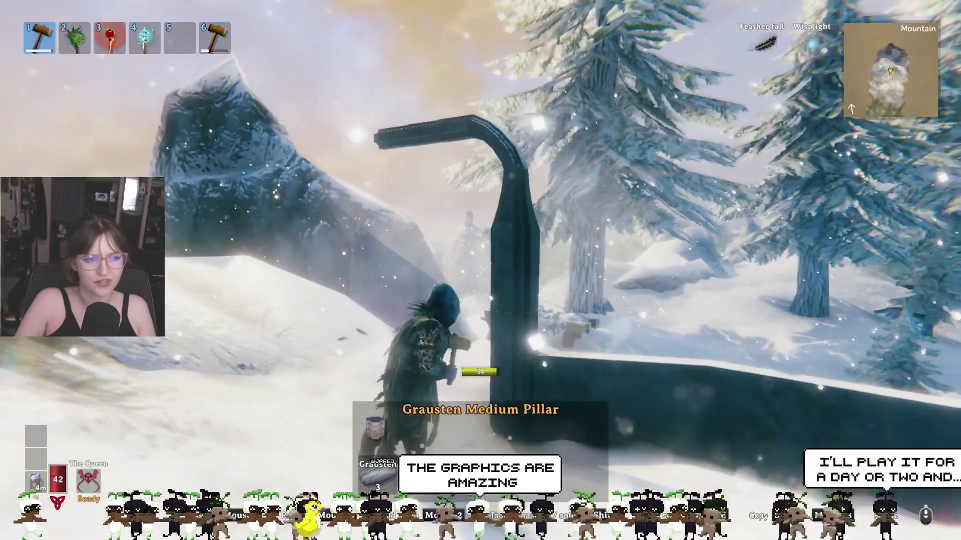
key(w)
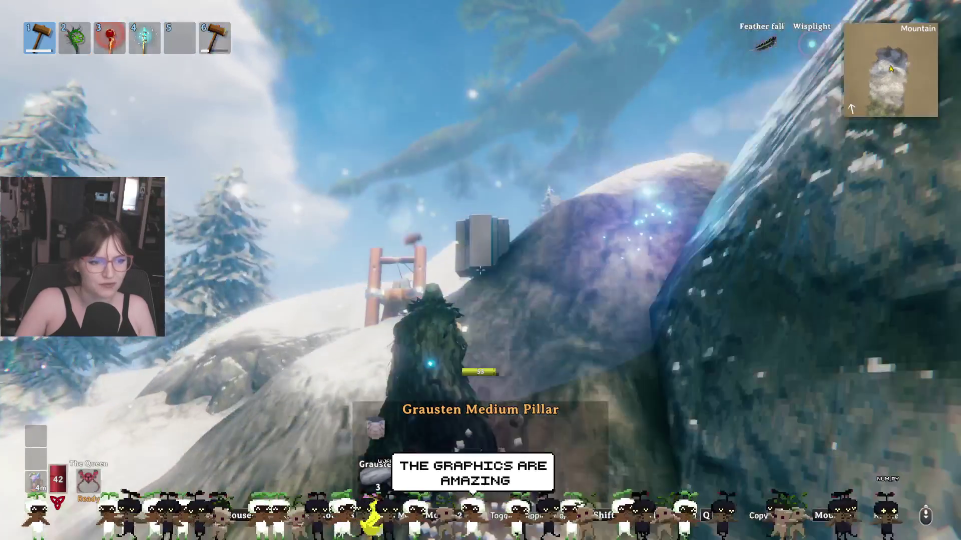
key(w)
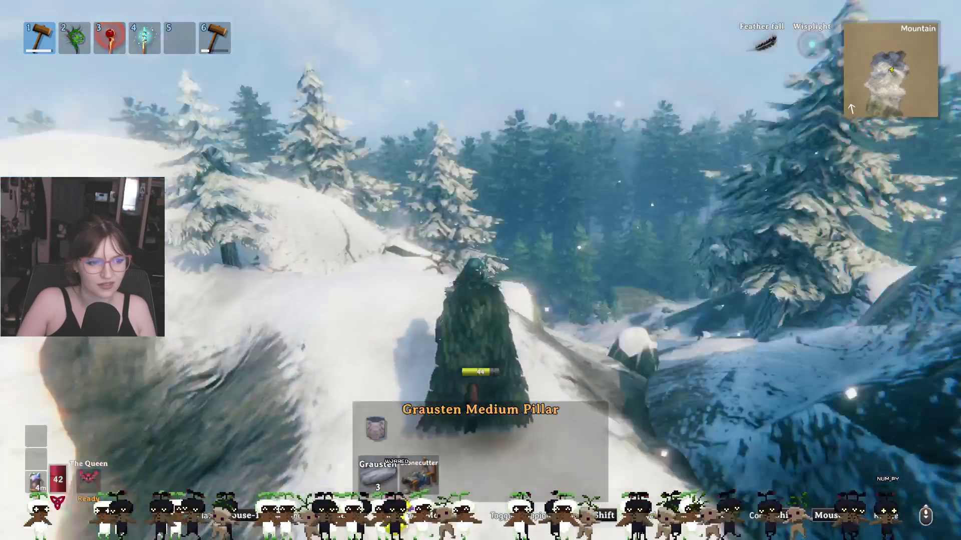
key(w)
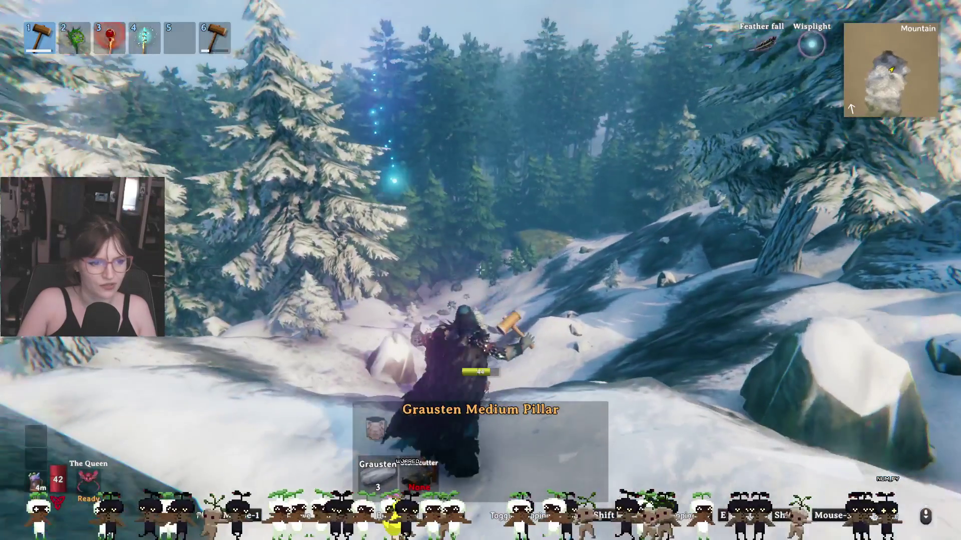
key(w)
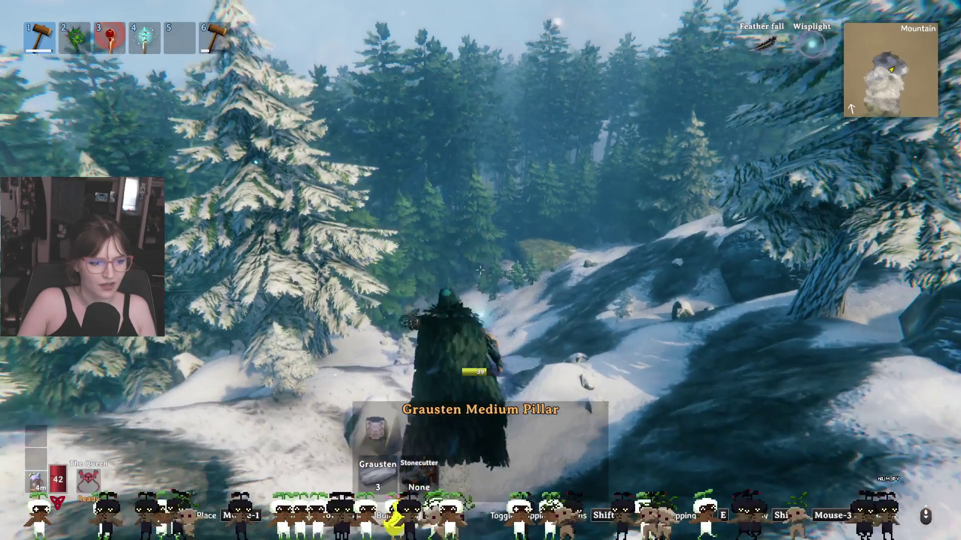
Step: Show network statistics, pause the game, and glance at Settings before going back
key(F2)
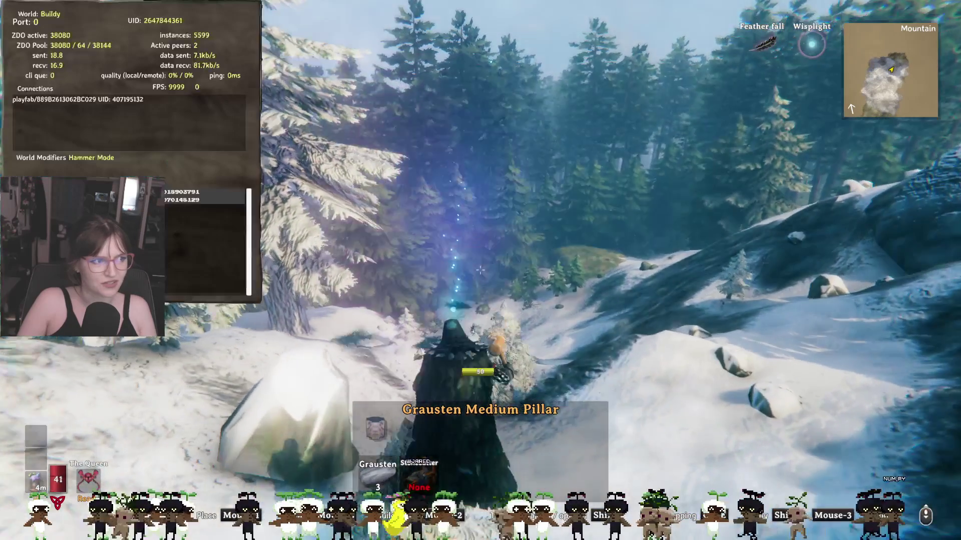
key(Escape)
key(Escape)
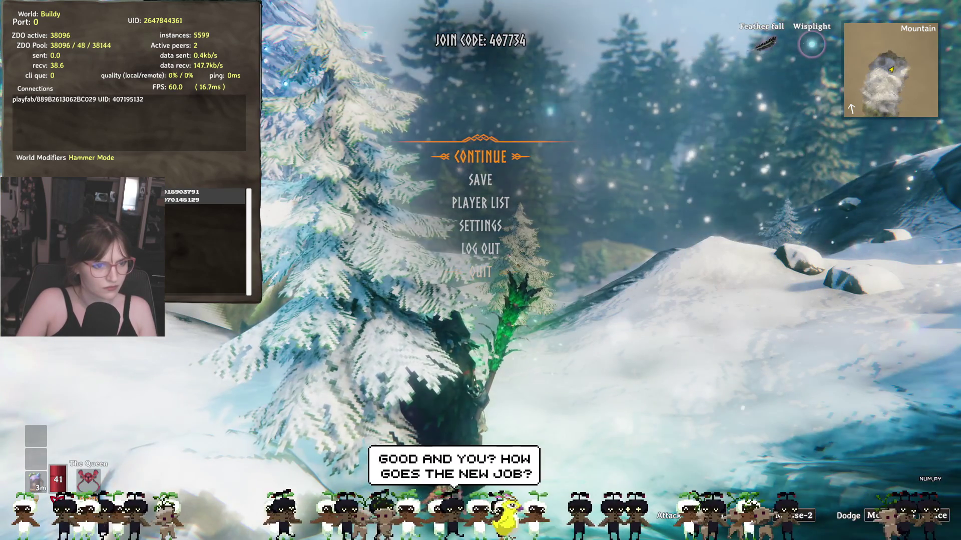
click(481, 227)
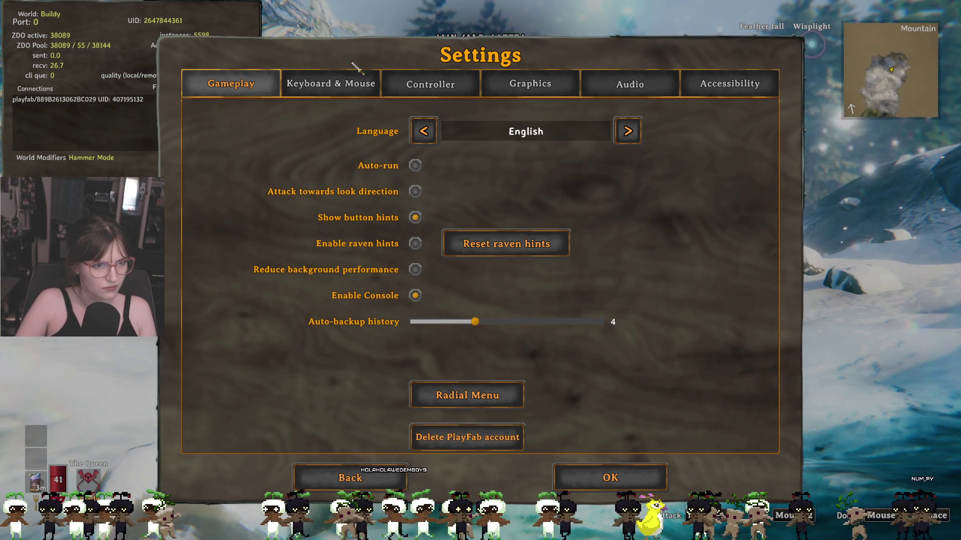
click(371, 477)
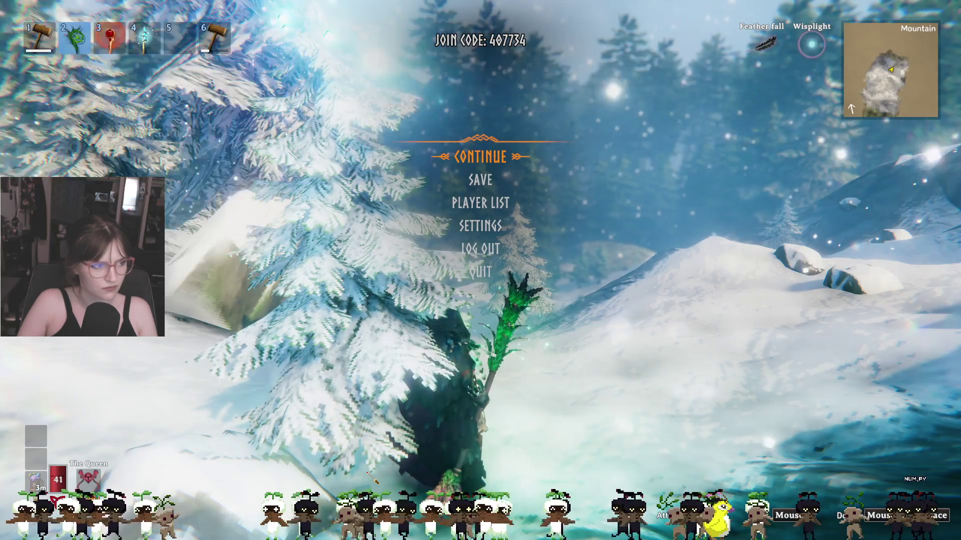
Step: Resume play and walk forward along the forest path
key(w)
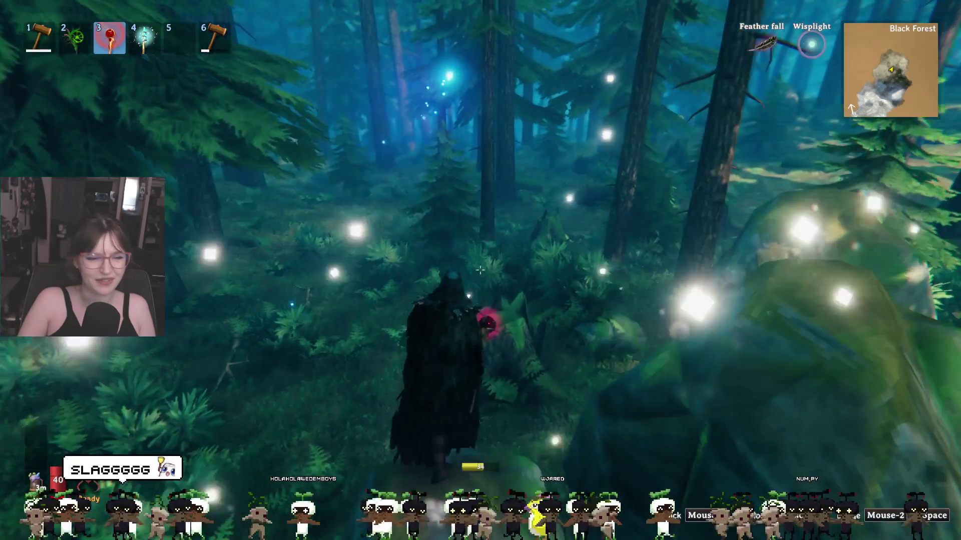
key(w)
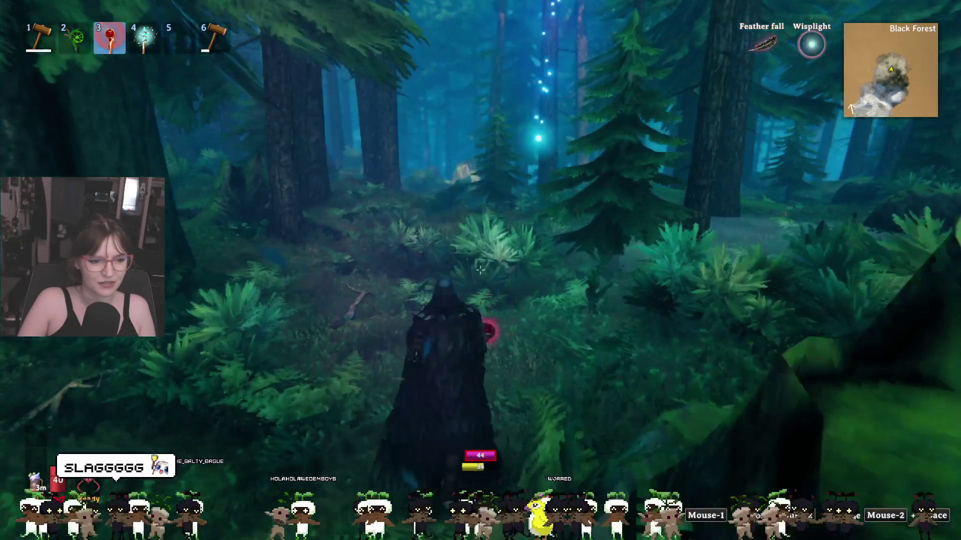
key(w)
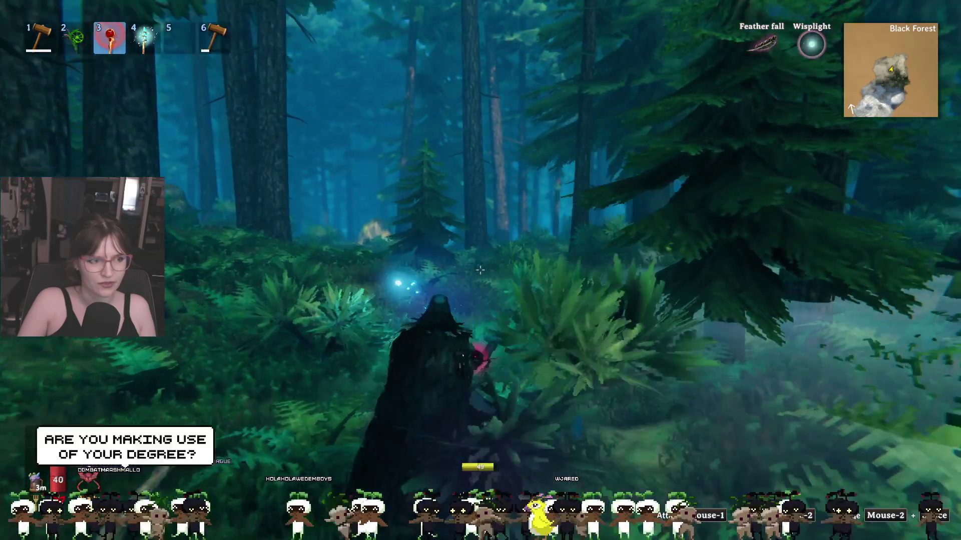
key(w)
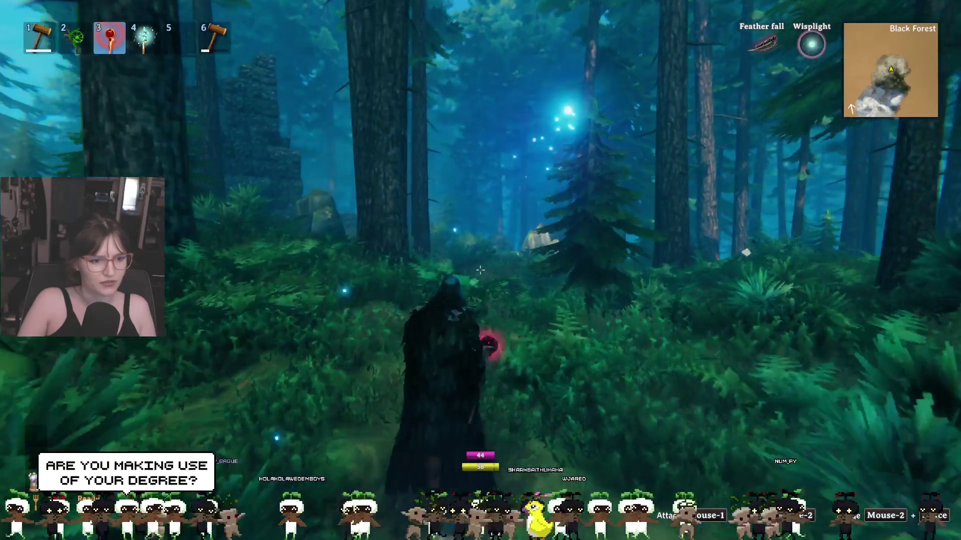
Step: Check the inventory, drink a mead, and cast a protective barrier spell
key(Tab)
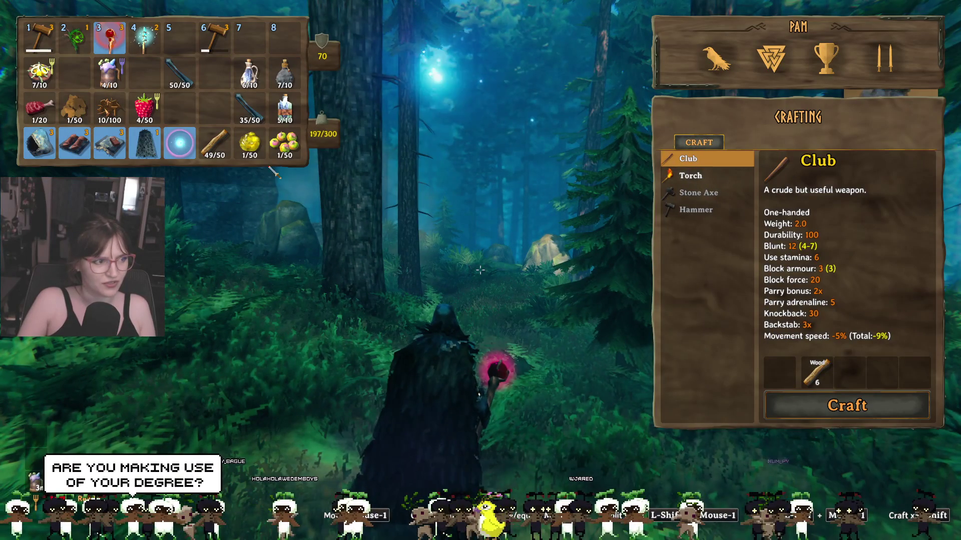
key(Tab)
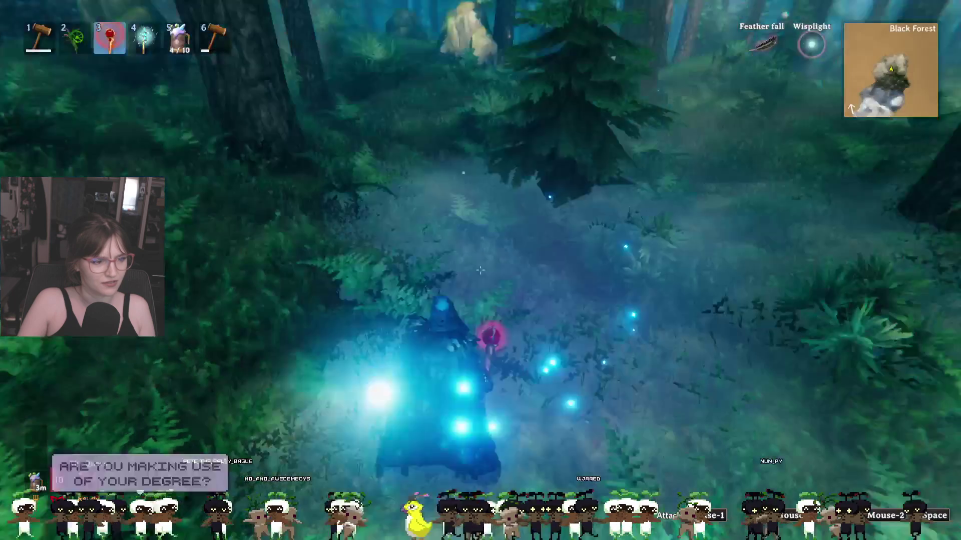
key(5)
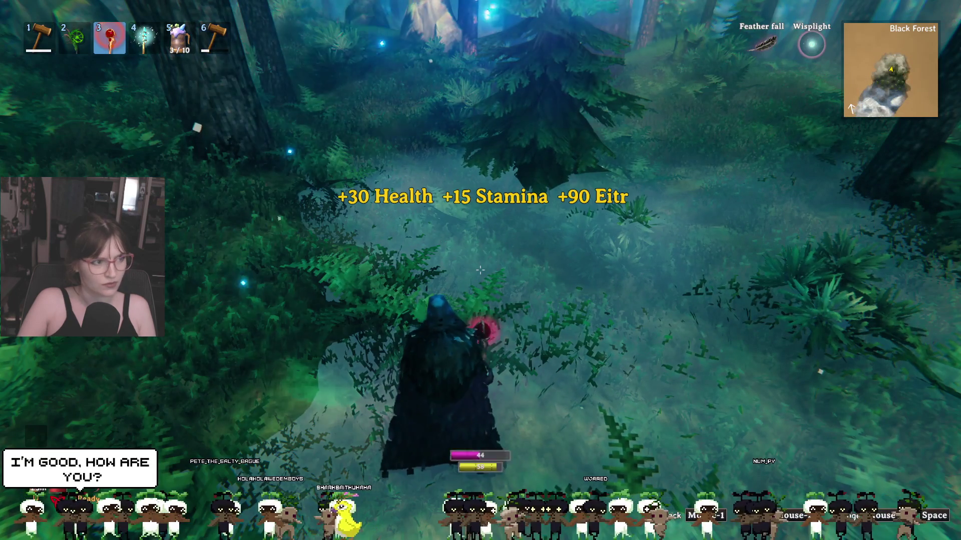
key(Escape)
key(Escape)
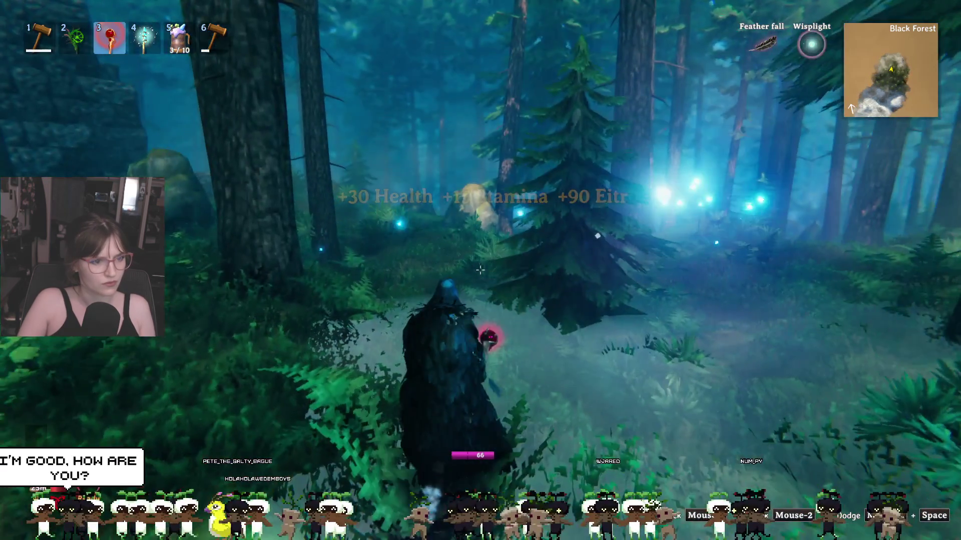
click(480, 271)
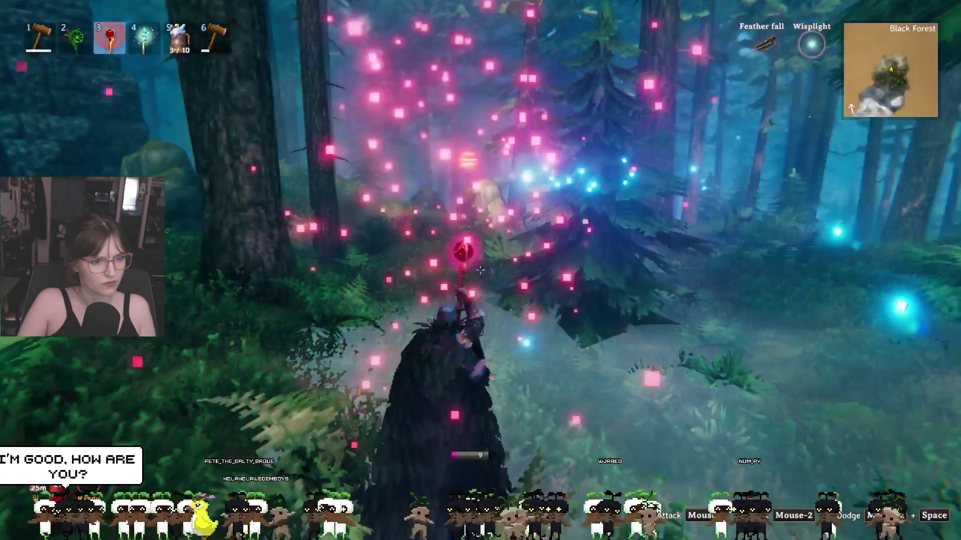
key(w)
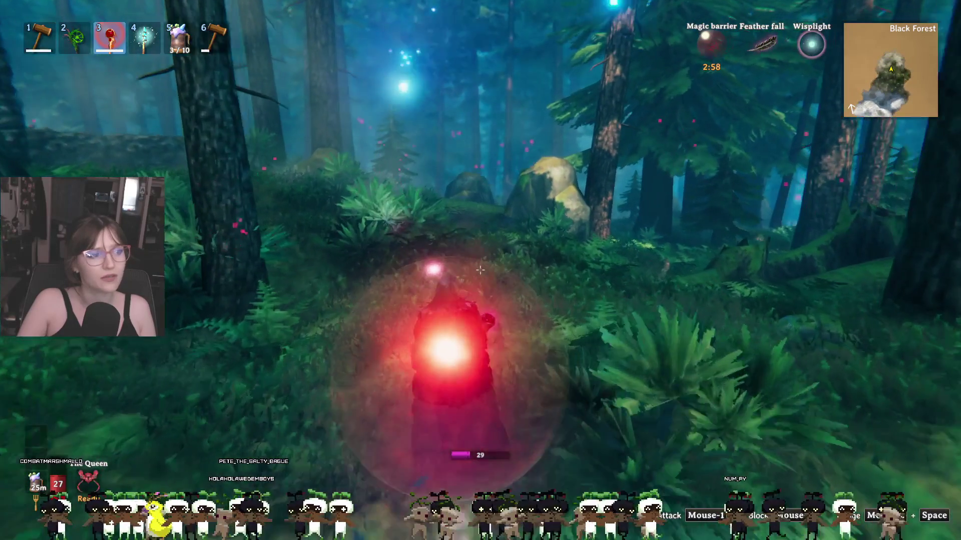
Step: Switch from the red staff (slot 3) to the blue staff (slot 4), checking inventory
key(Tab)
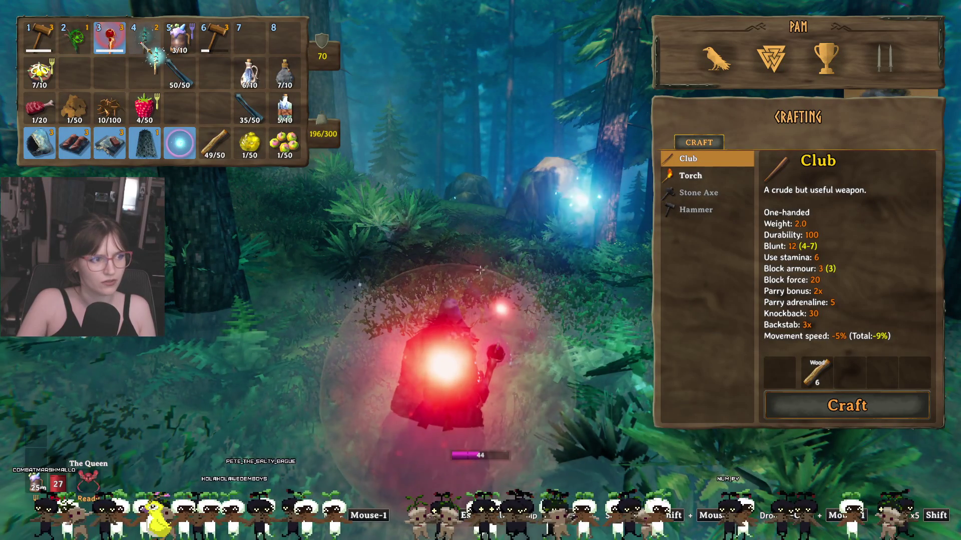
key(Tab)
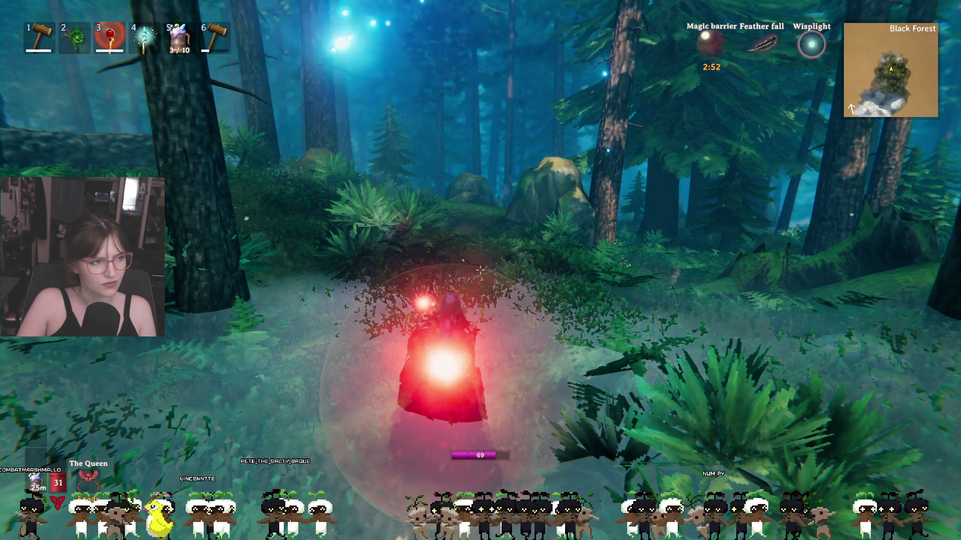
key(3)
key(4)
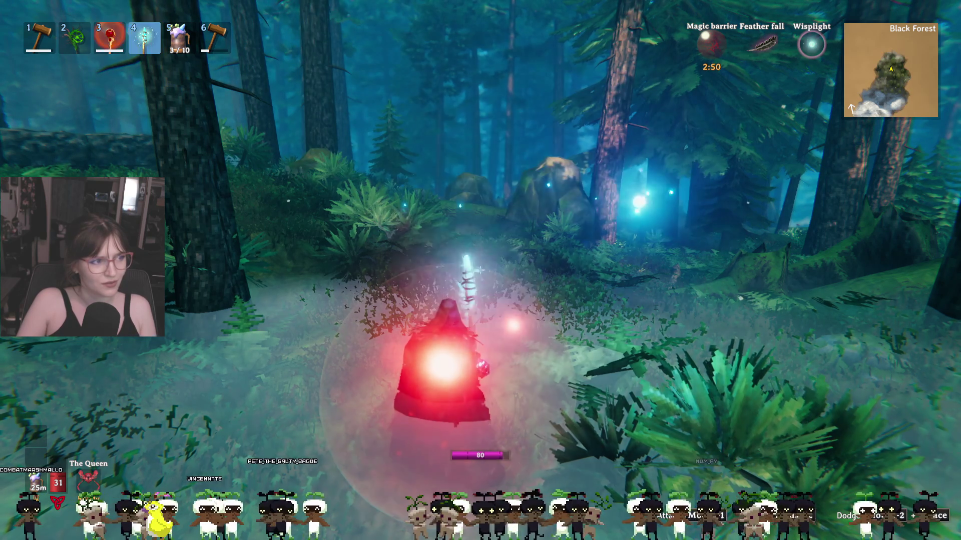
key(Tab)
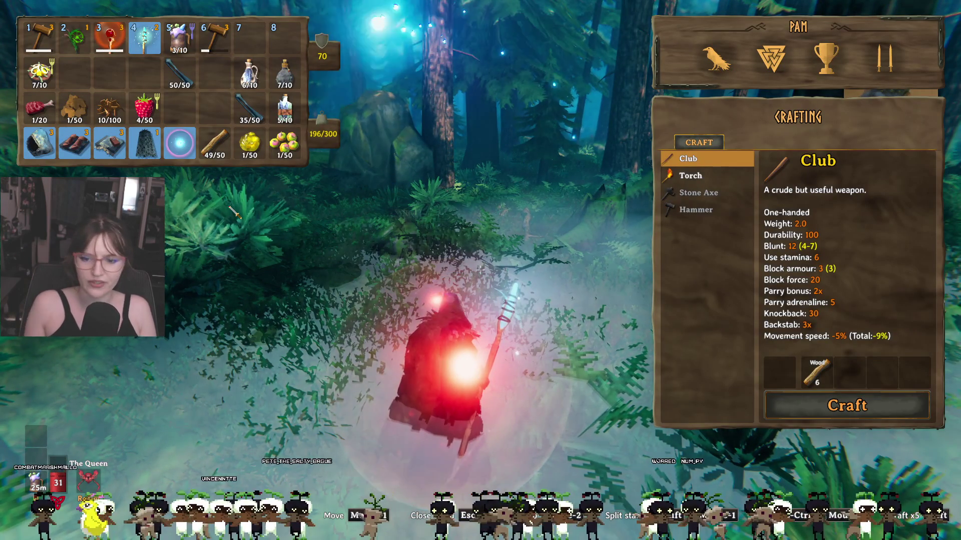
key(Tab)
Step: Run through the Black Forest between the large trees and up the mossy hill
key(w)
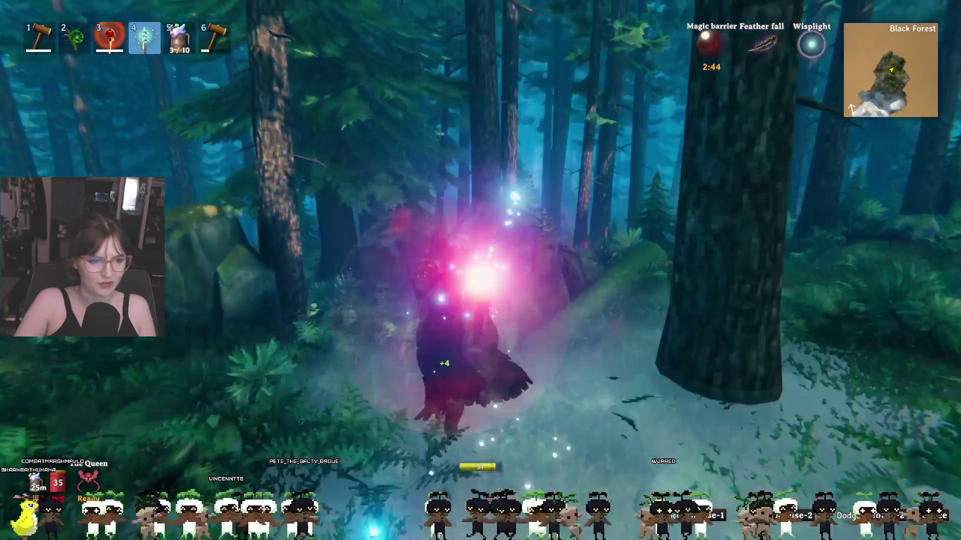
key(w)
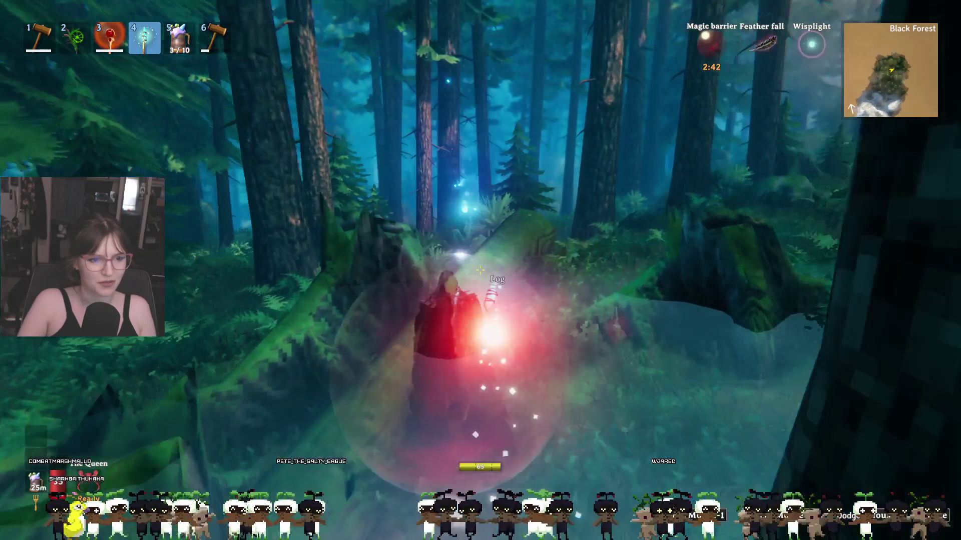
key(w)
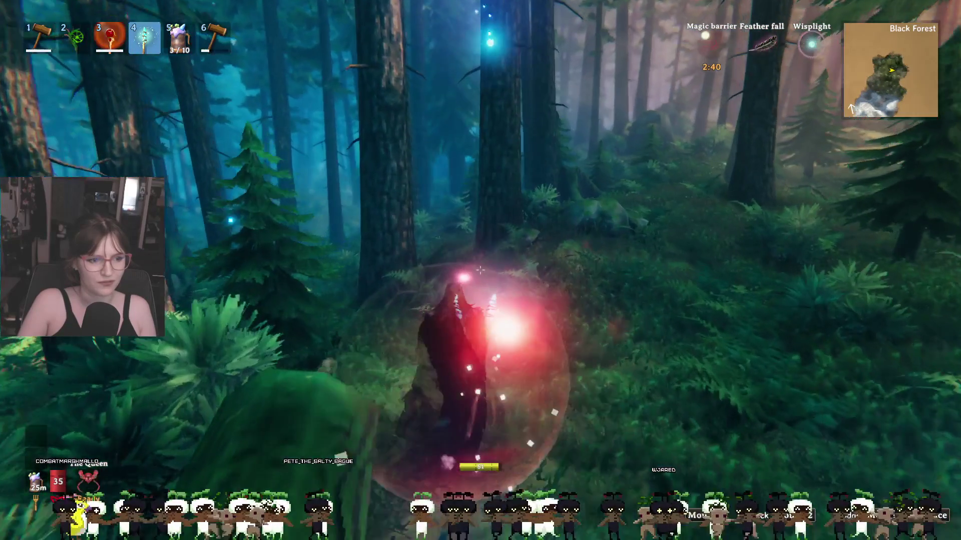
key(w)
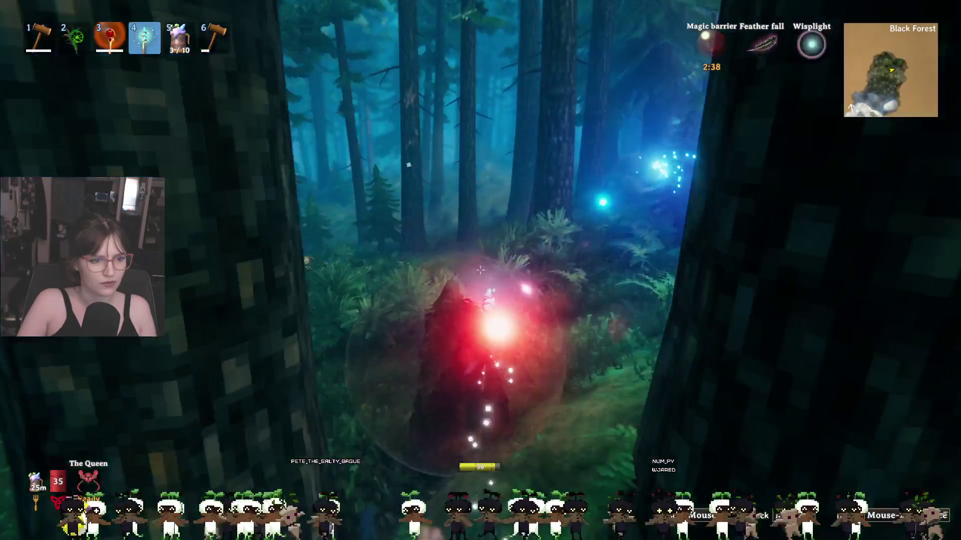
key(w)
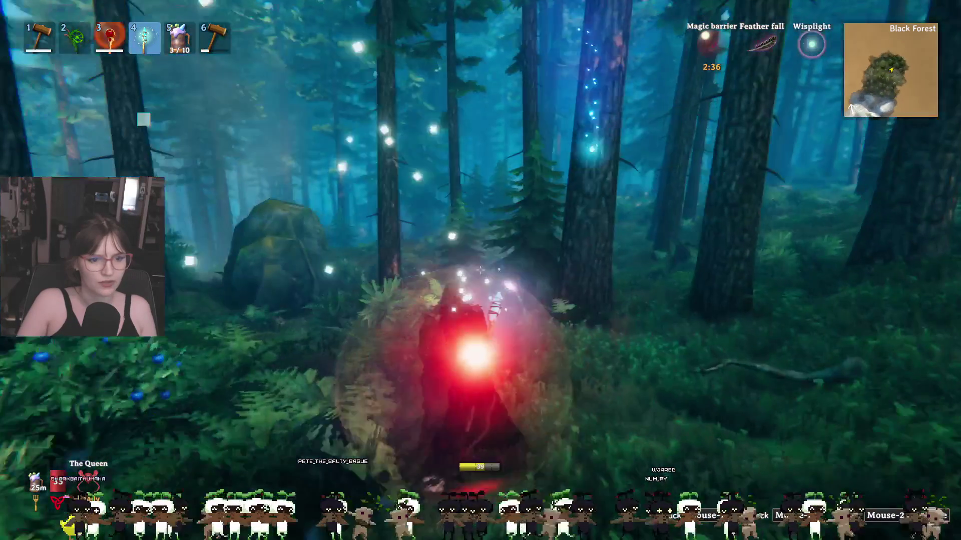
key(w)
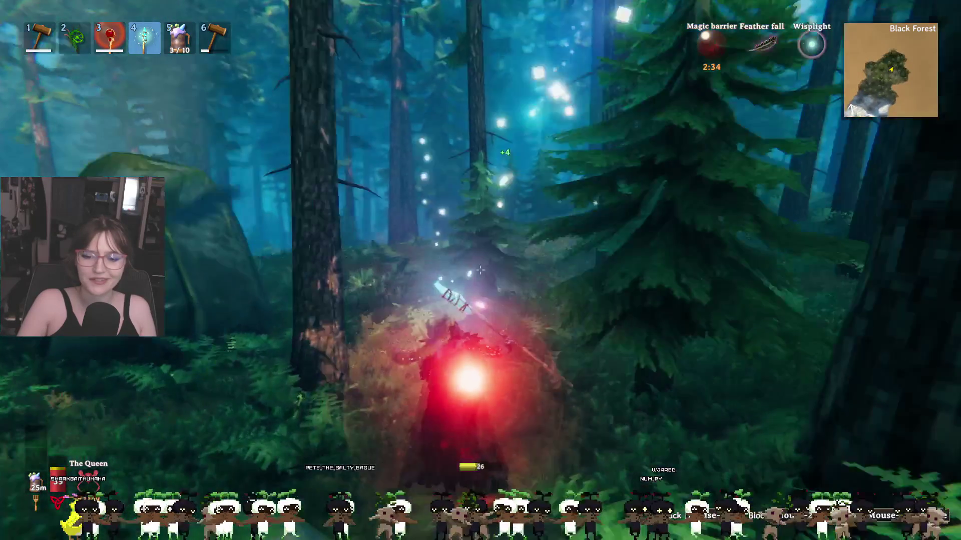
key(w)
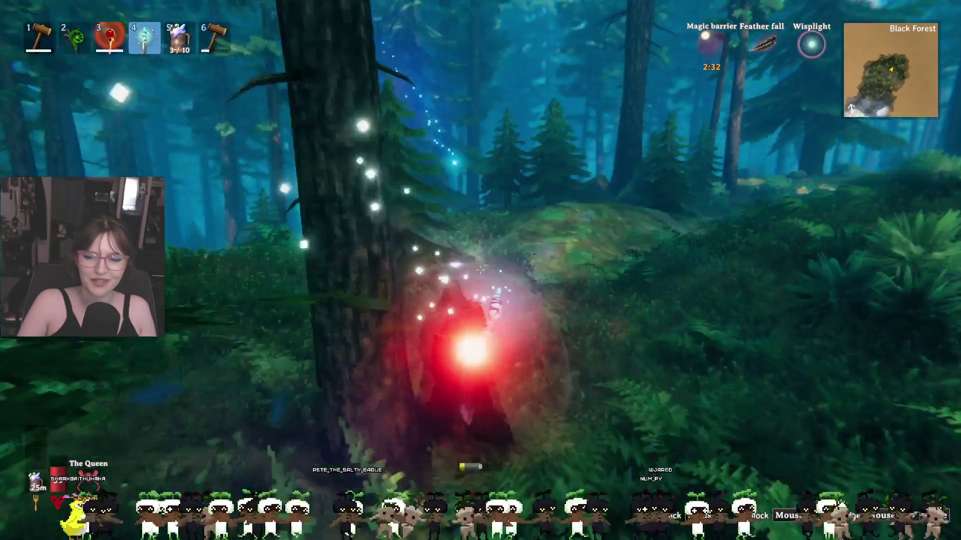
key(w)
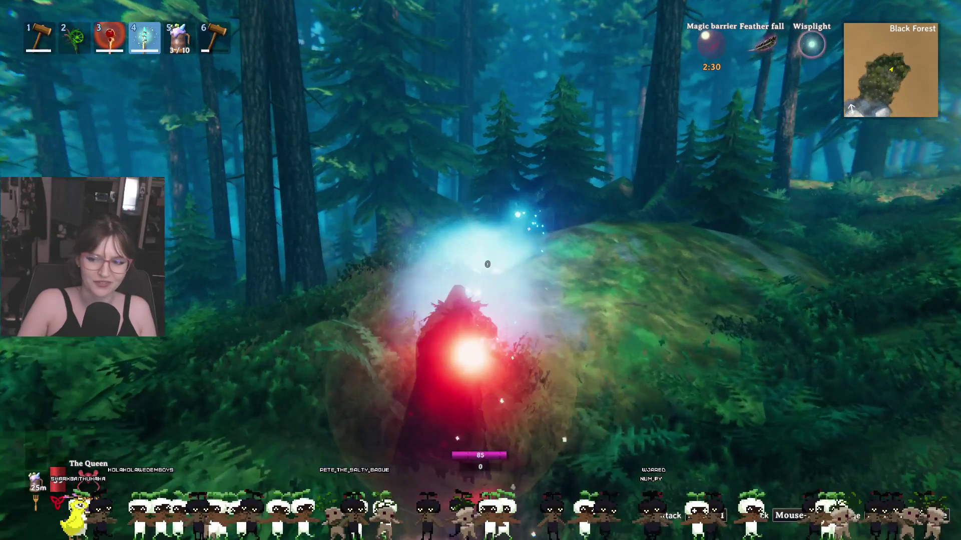
key(w)
key(w)
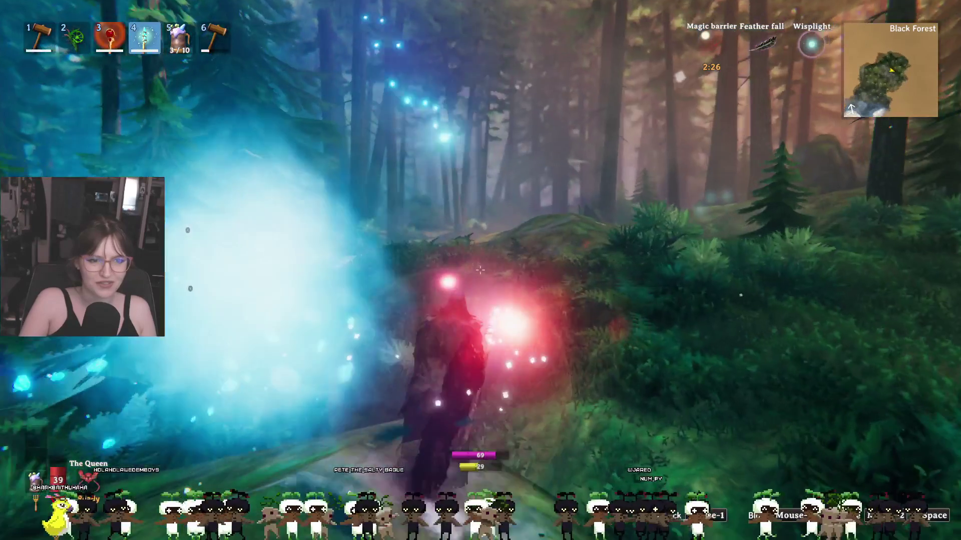
key(w)
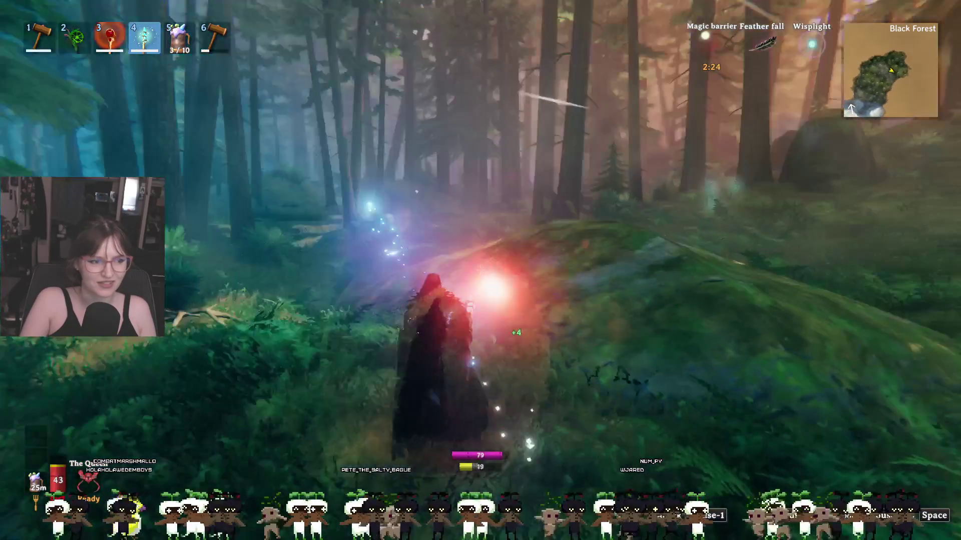
key(w)
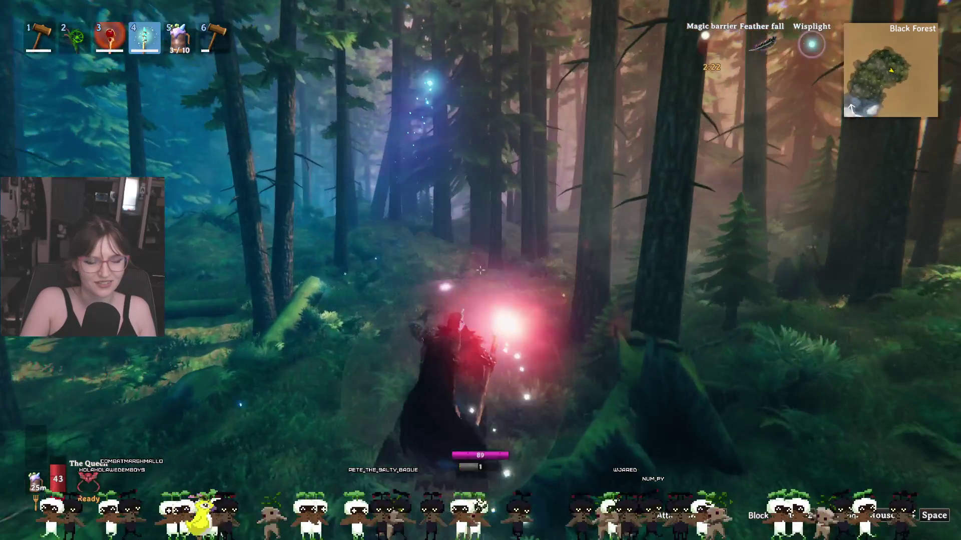
key(w)
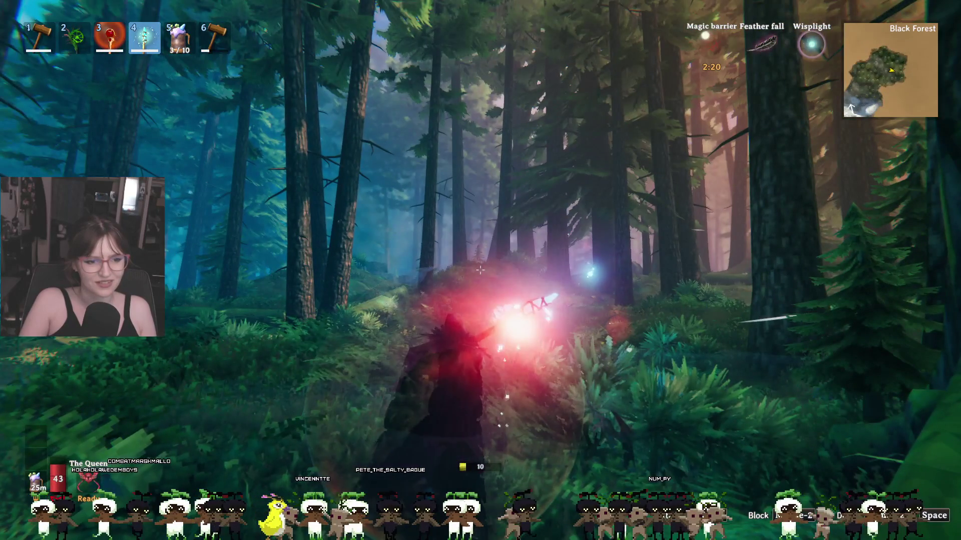
key(w)
key(w)
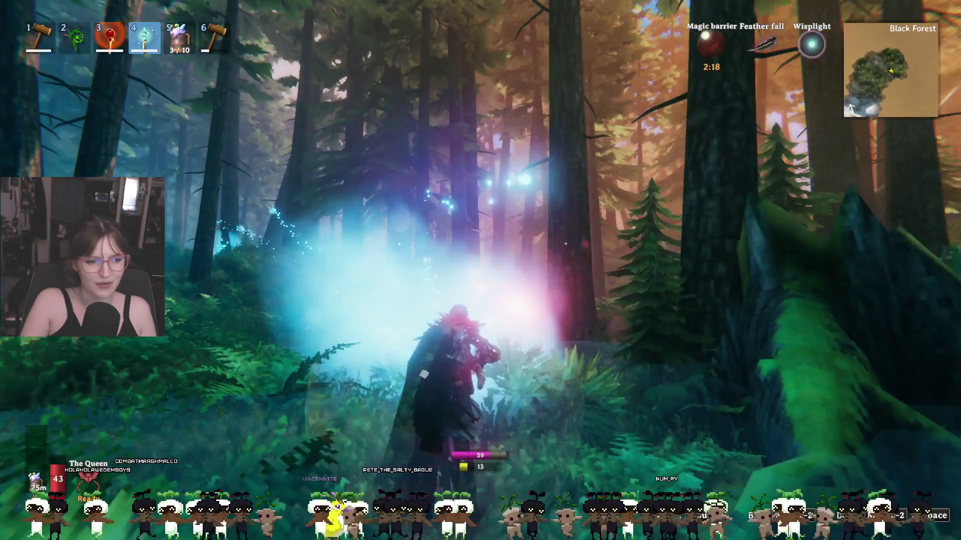
key(w)
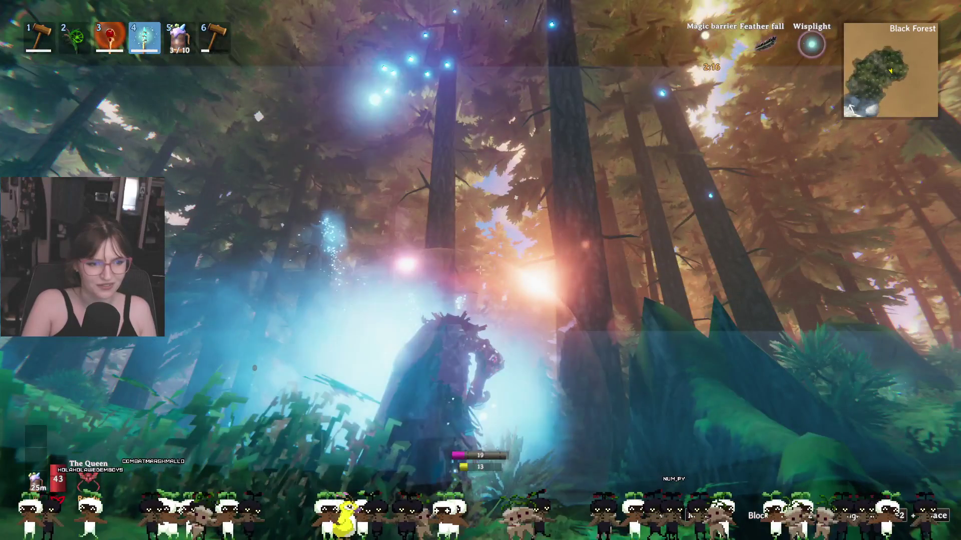
key(w)
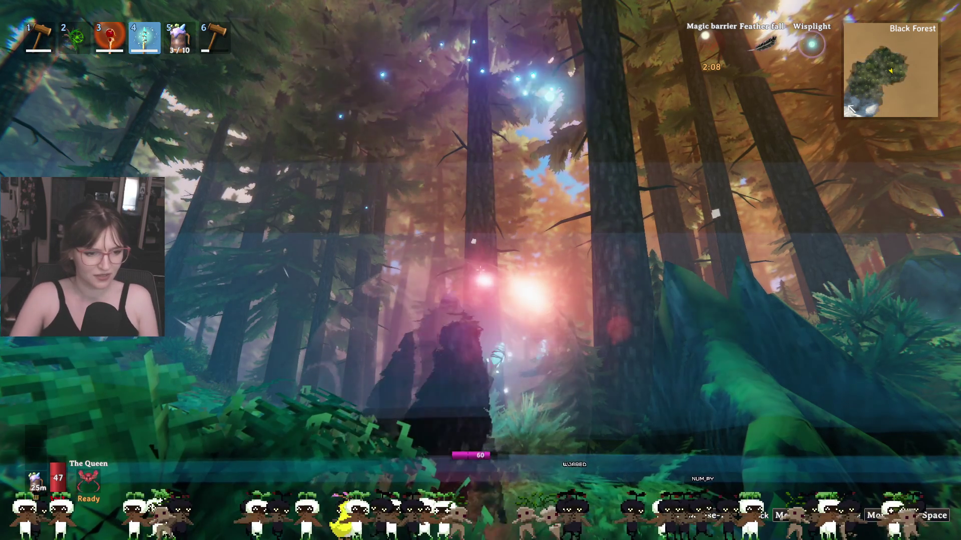
Step: Cross the shallow water, pass the mossy boulders into the ravine facing the Skeleton, then pause
key(w)
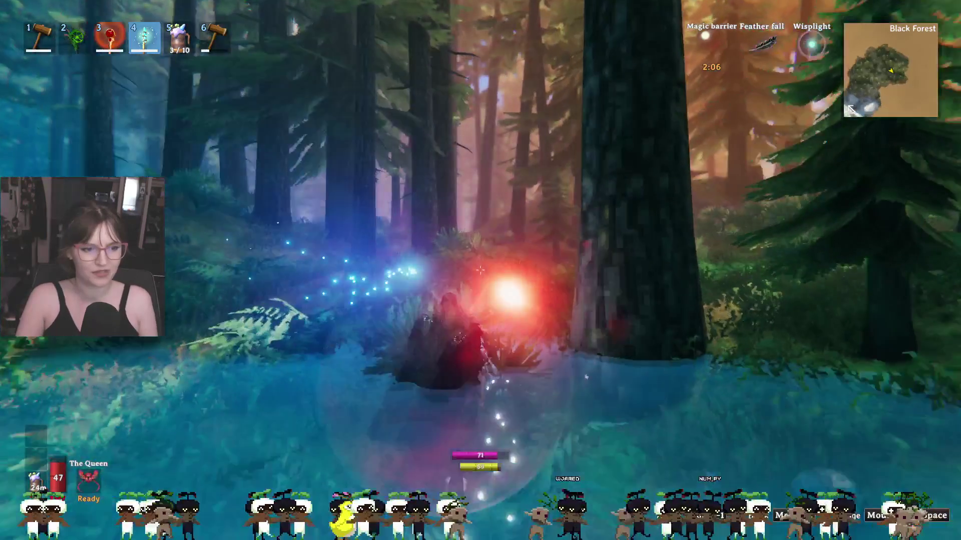
key(w)
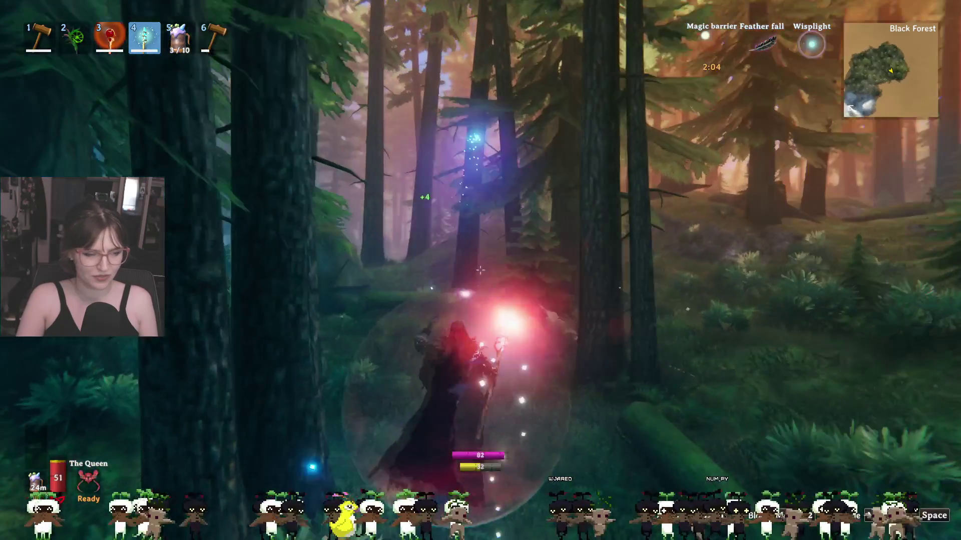
key(w)
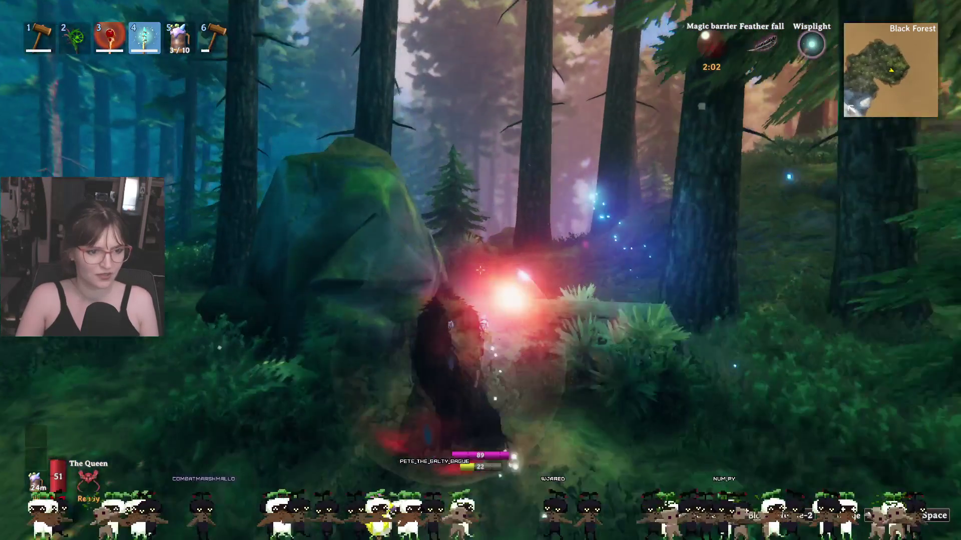
key(w)
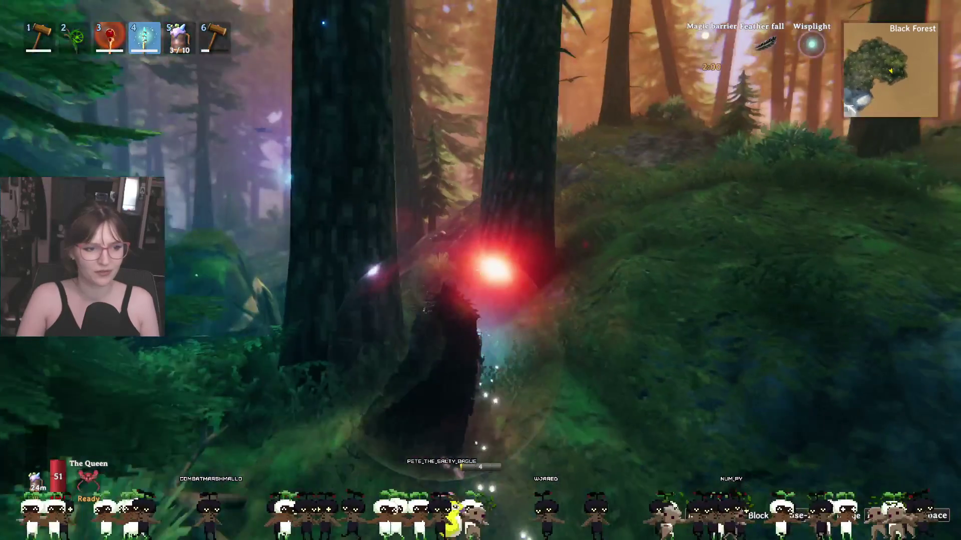
key(w)
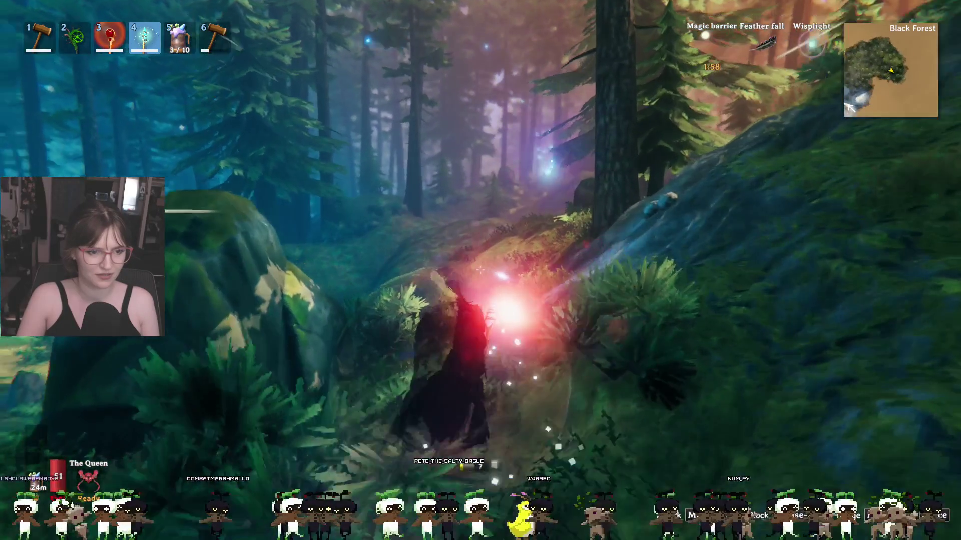
key(w)
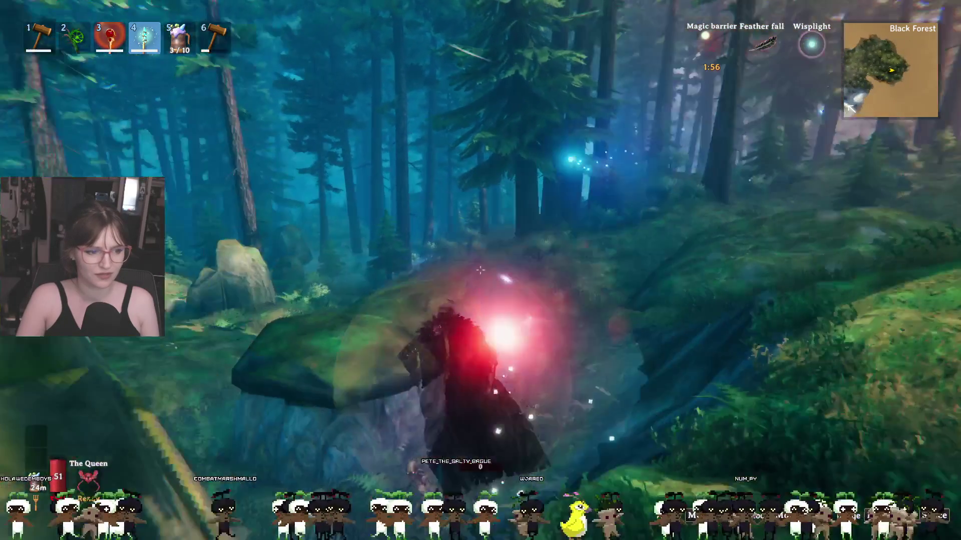
key(w)
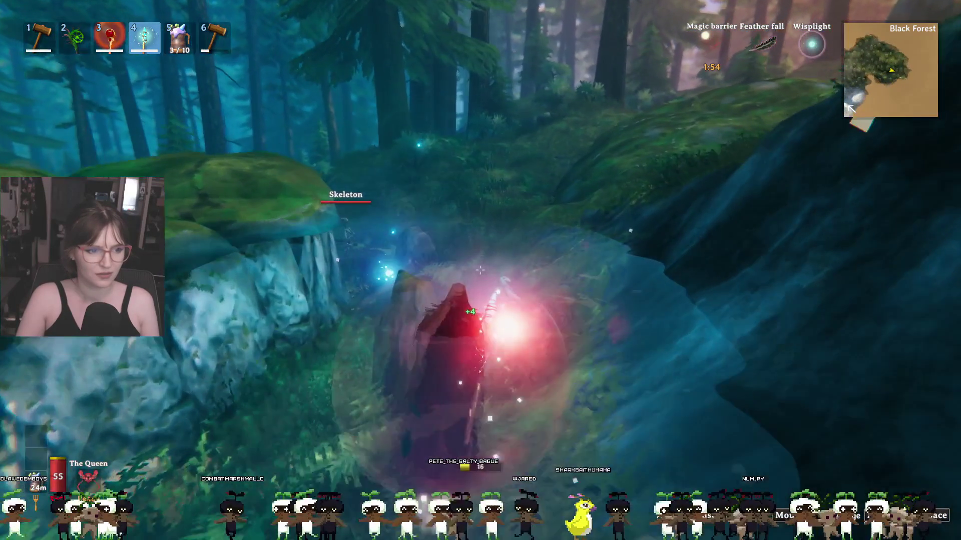
key(w)
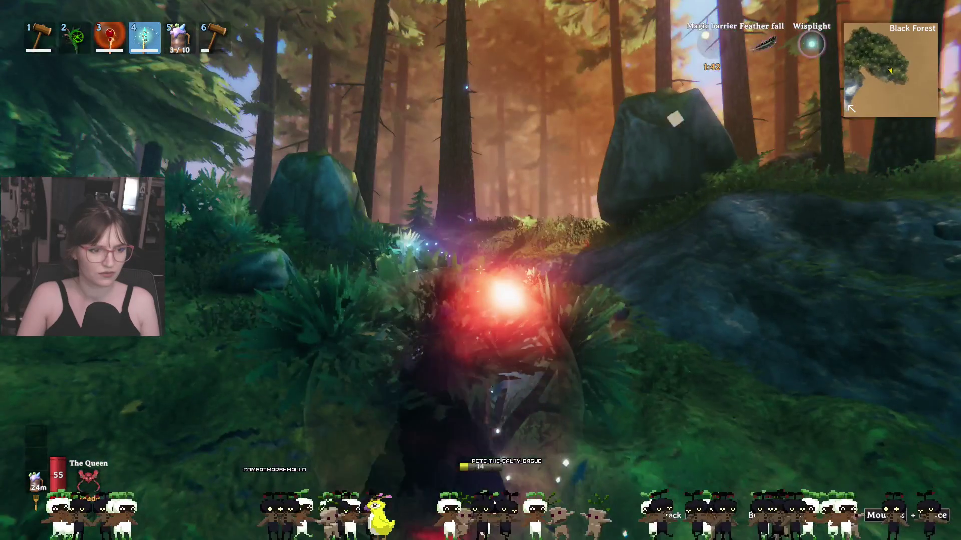
key(Escape)
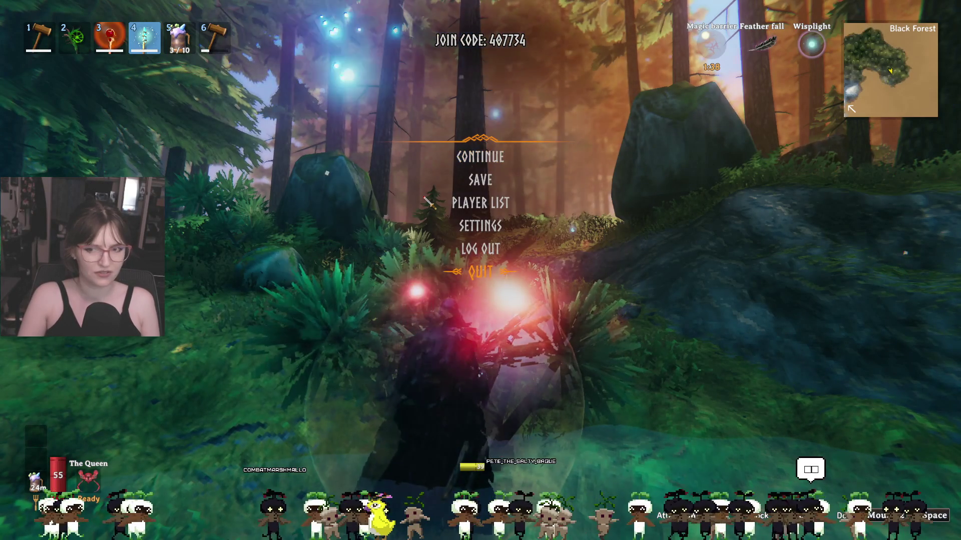
Step: Close the pause menu to resume play
key(Escape)
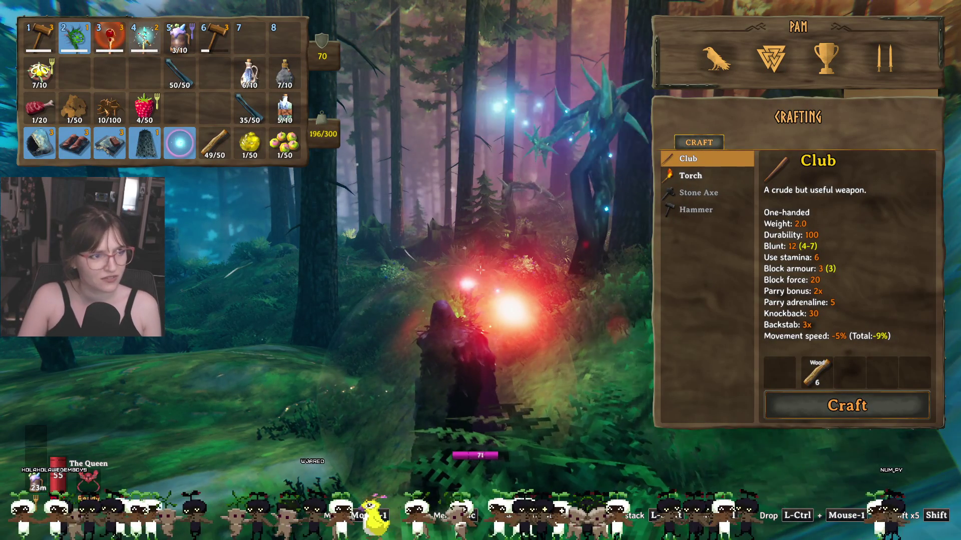
Step: Equip the frost staff from slot 4 and cast frost at the creature ahead
key(Tab)
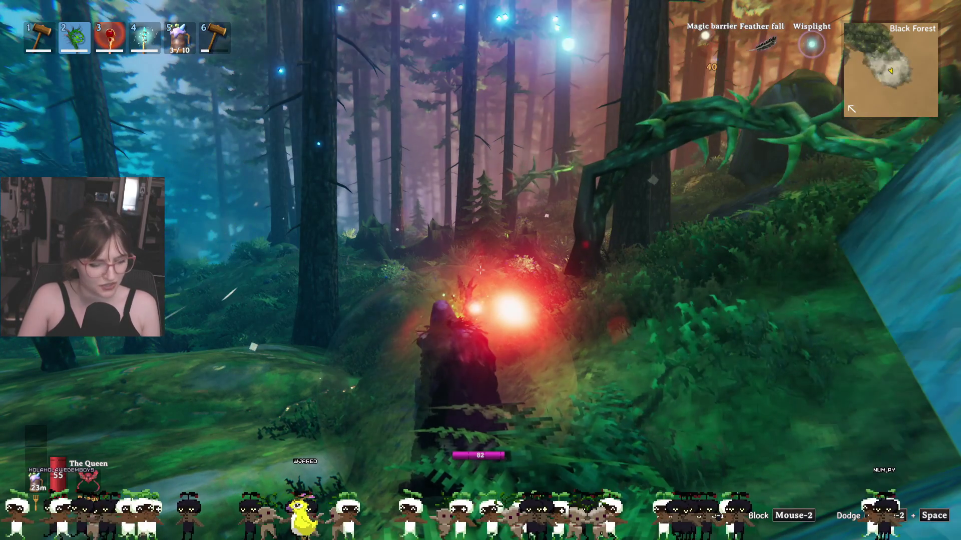
key(4)
click(480, 271)
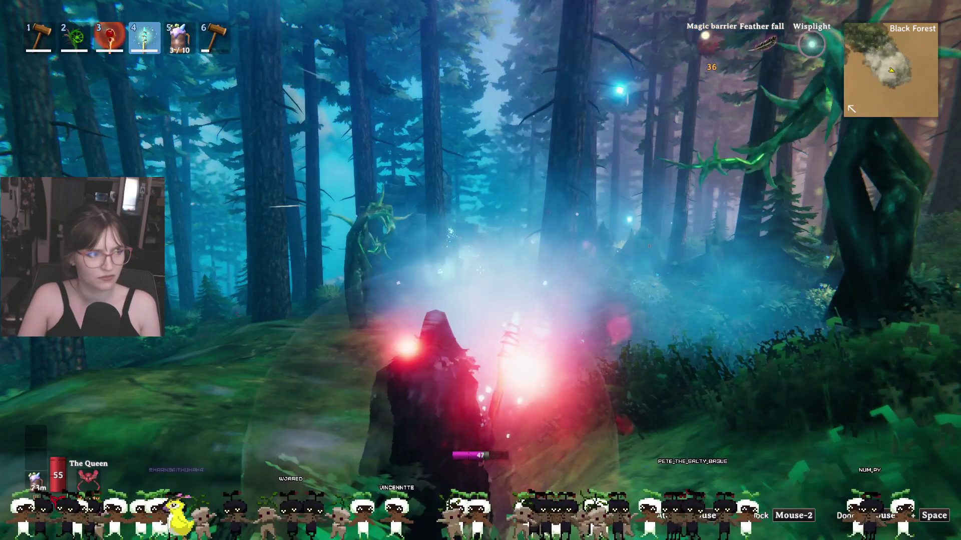
Step: Return the Staff of Protection to its hotbar slot, then pause the game
key(Tab)
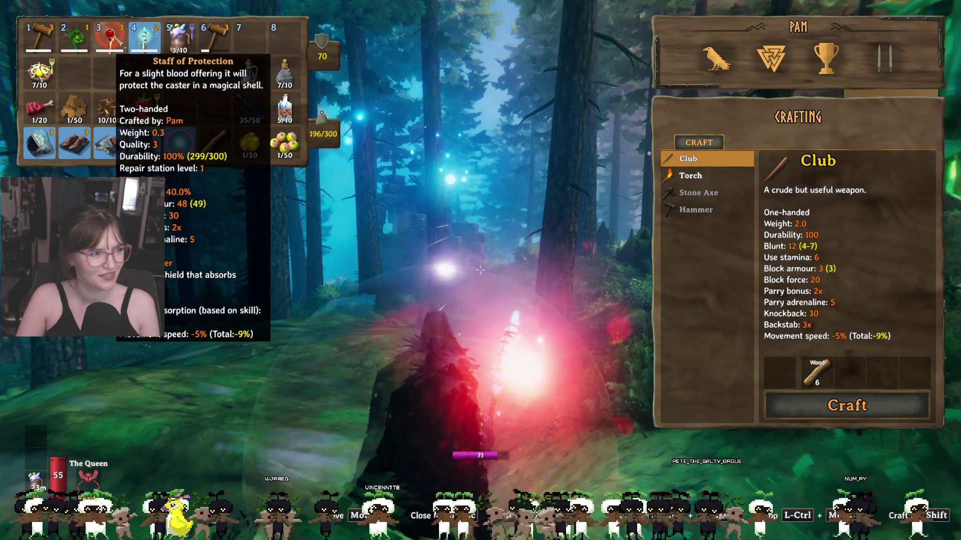
click(112, 40)
click(110, 40)
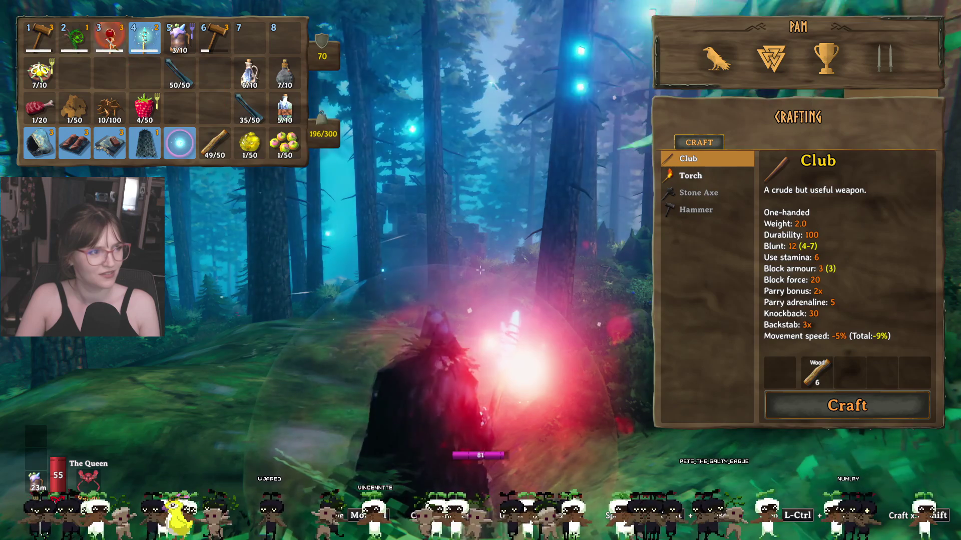
key(Tab)
key(Escape)
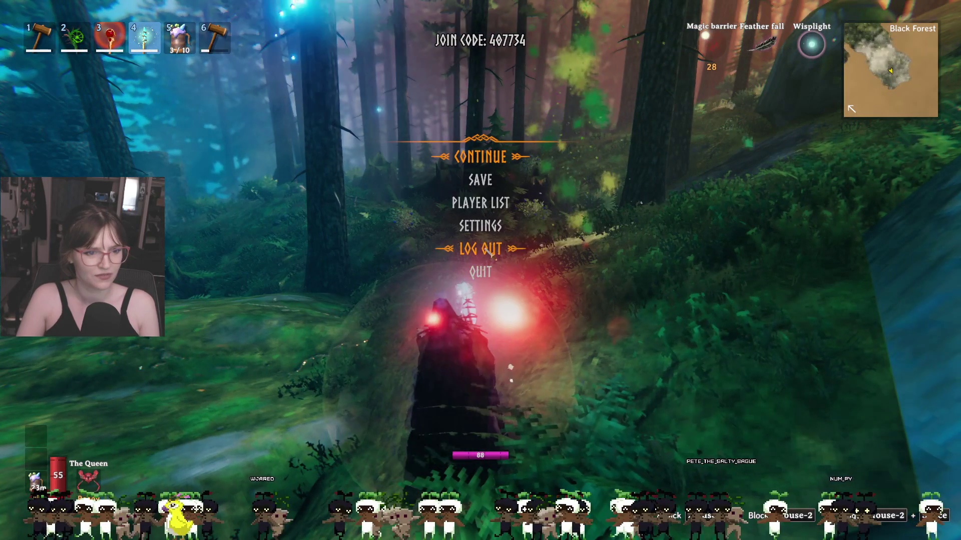
Step: Check the server's player list and settings, then confirm logging out of the server
click(487, 199)
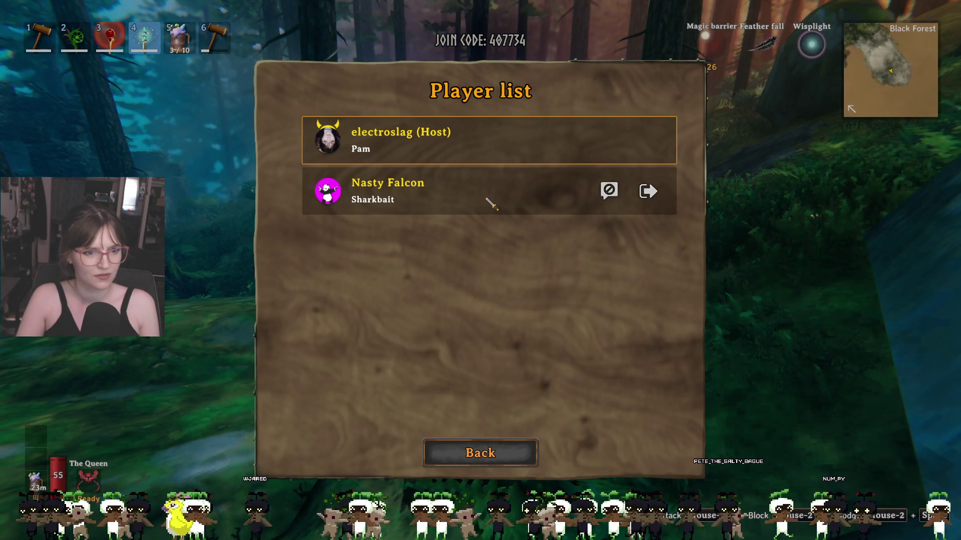
key(Escape)
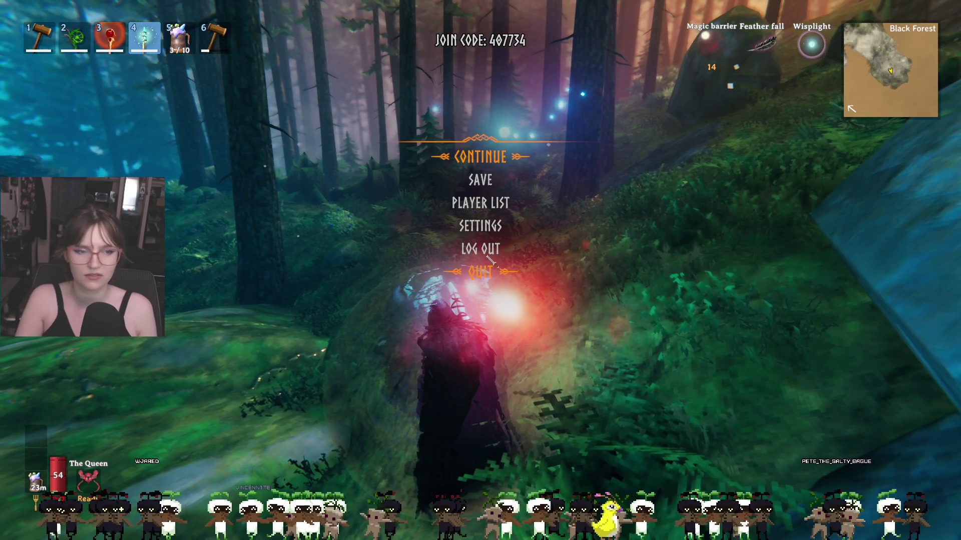
click(485, 231)
key(Escape)
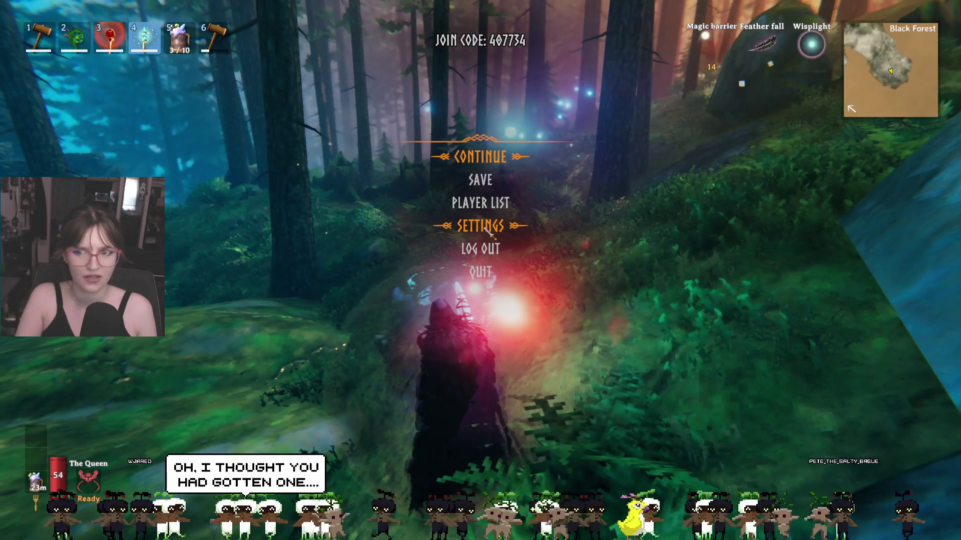
click(481, 248)
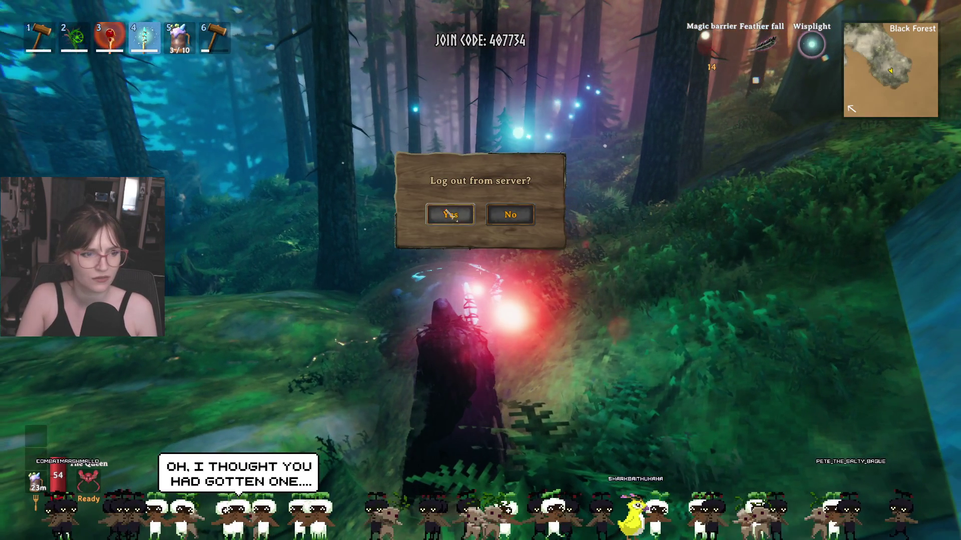
click(450, 215)
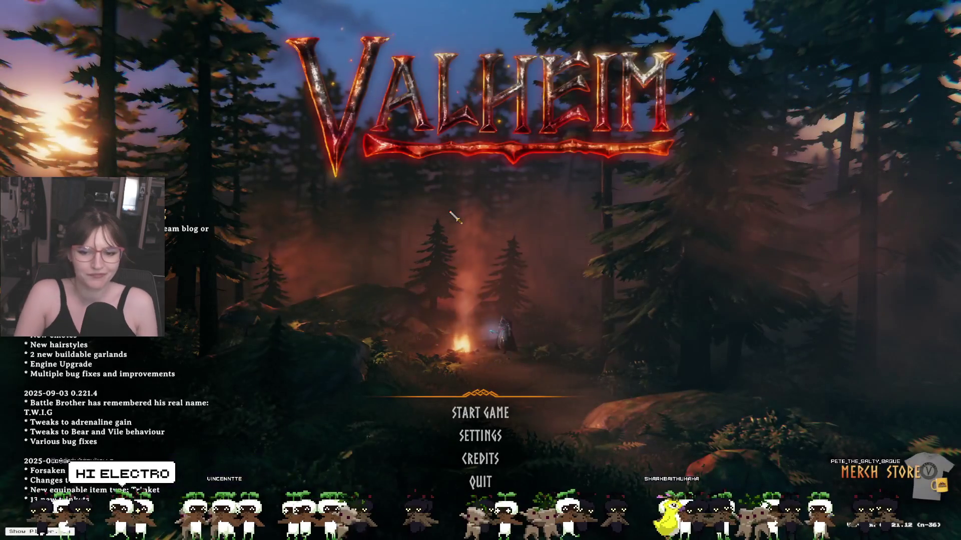
Step: Quit Valheim from its main menu
click(480, 482)
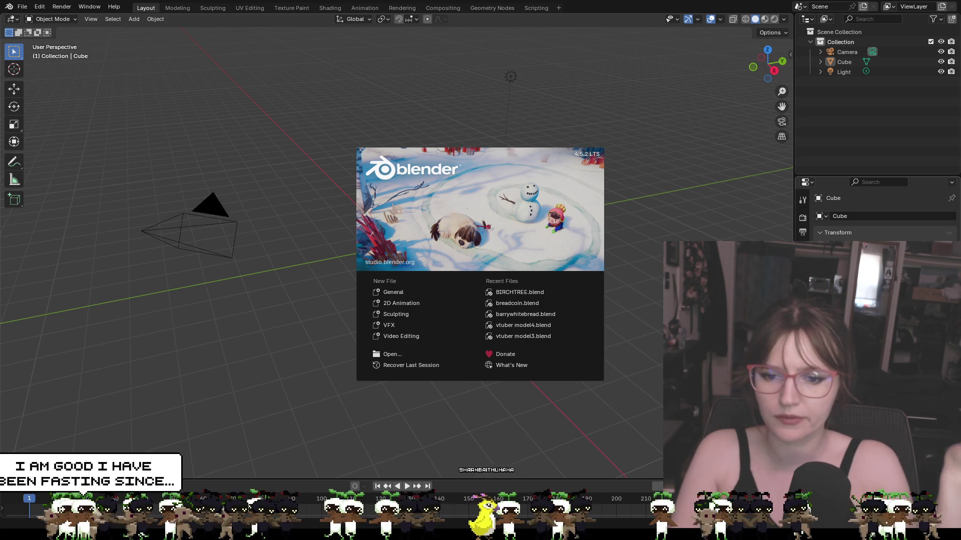
Step: Close the splash screen, then orbit around the default cube and zoom in
click(758, 150)
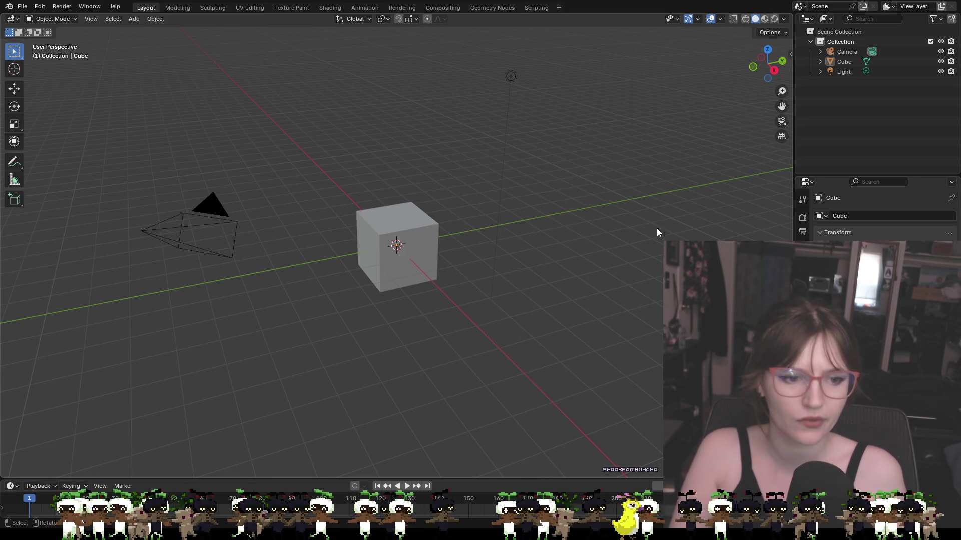
mouse_move(569, 245)
middle_down()
mouse_move(648, 252)
mouse_move(563, 218)
mouse_move(511, 222)
middle_up()
mouse_move(585, 223)
middle_down()
mouse_move(514, 244)
mouse_move(592, 251)
mouse_move(724, 239)
mouse_move(594, 236)
middle_up()
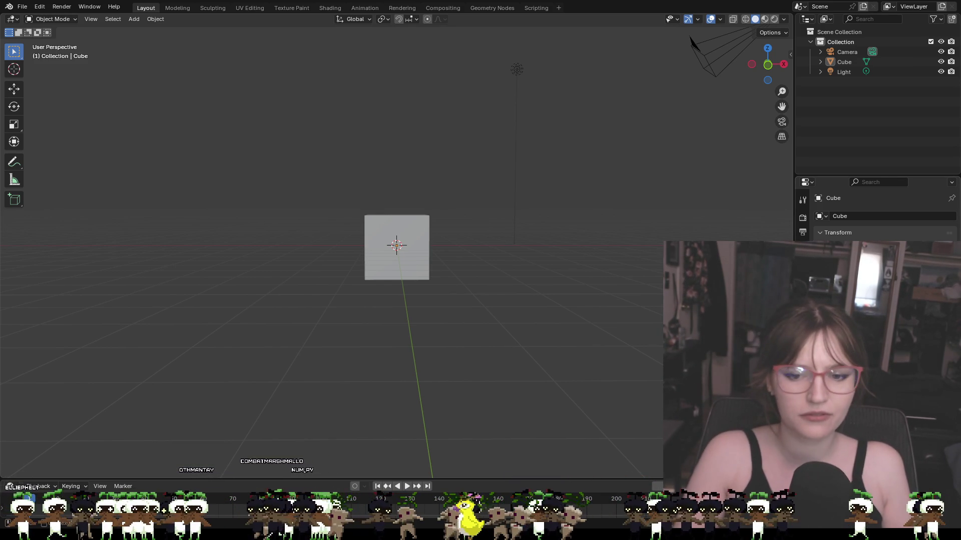
mouse_move(505, 261)
middle_down()
mouse_move(502, 251)
mouse_move(528, 237)
mouse_move(502, 211)
mouse_move(481, 233)
mouse_move(477, 224)
middle_up()
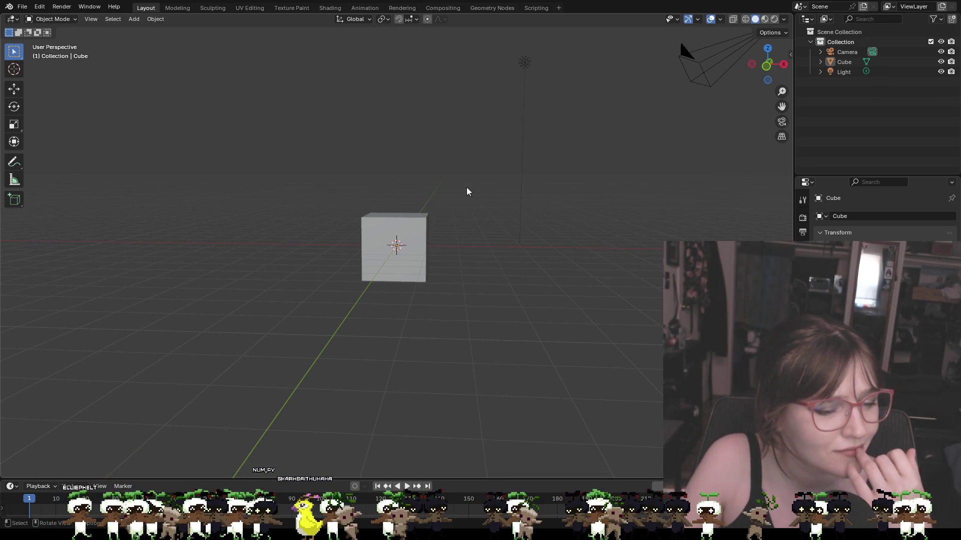
mouse_move(474, 263)
middle_down()
mouse_move(446, 228)
mouse_move(292, 197)
mouse_move(242, 197)
mouse_move(154, 222)
mouse_move(353, 196)
mouse_move(188, 192)
mouse_move(203, 193)
middle_up()
mouse_move(264, 199)
middle_down()
mouse_move(290, 232)
mouse_move(513, 220)
middle_up()
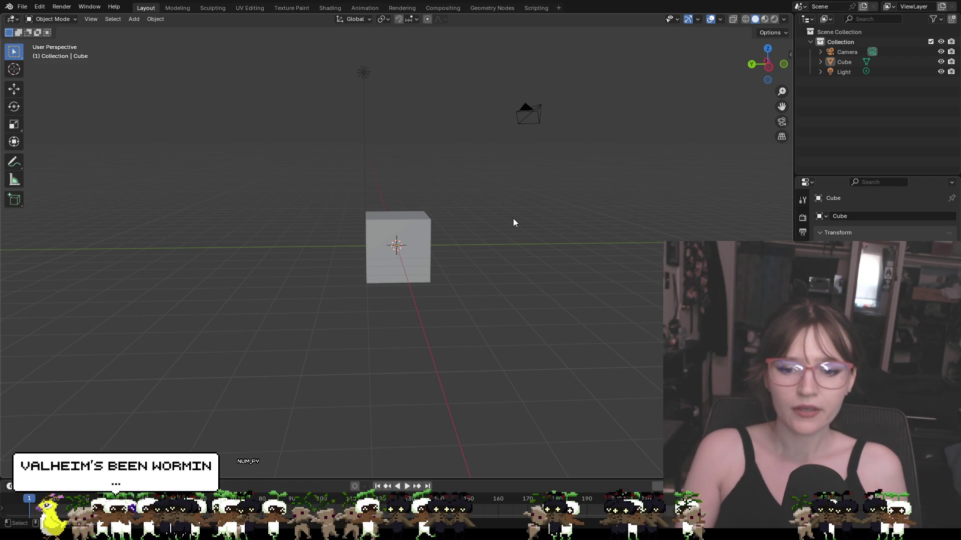
scroll(518, 216, up, 1)
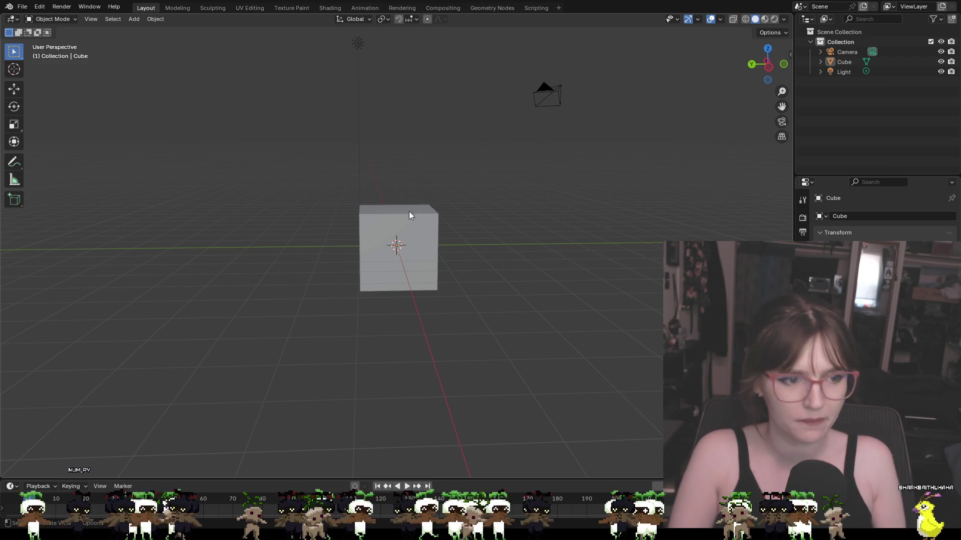
Step: Orbit to a face-on view of the default cube, then paste the T-pose sketch into Paint
mouse_move(409, 213)
middle_down()
mouse_move(448, 219)
mouse_move(439, 189)
mouse_move(449, 194)
middle_up()
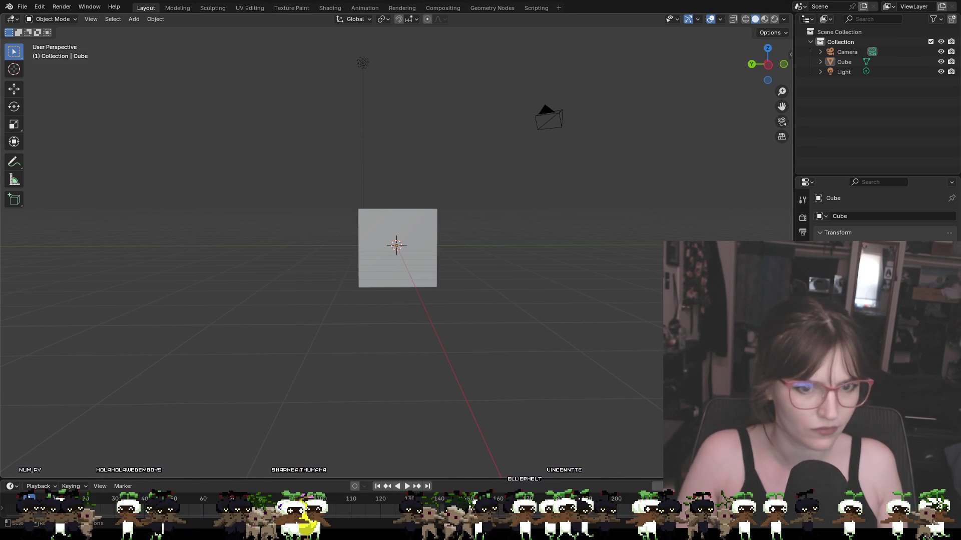
key(alt+Tab)
key(ctrl+v)
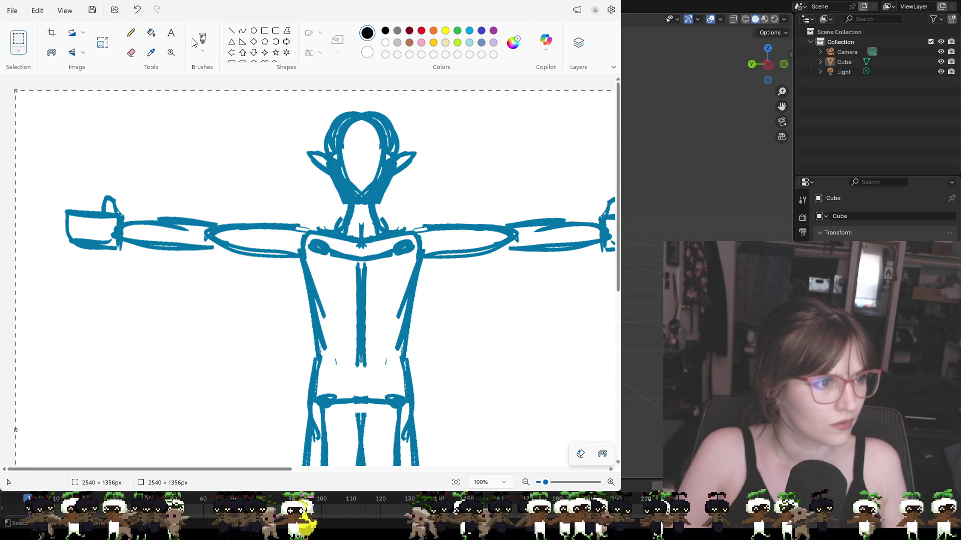
Step: Place the pasted sketch and zoom out so the whole figure is visible
click(51, 33)
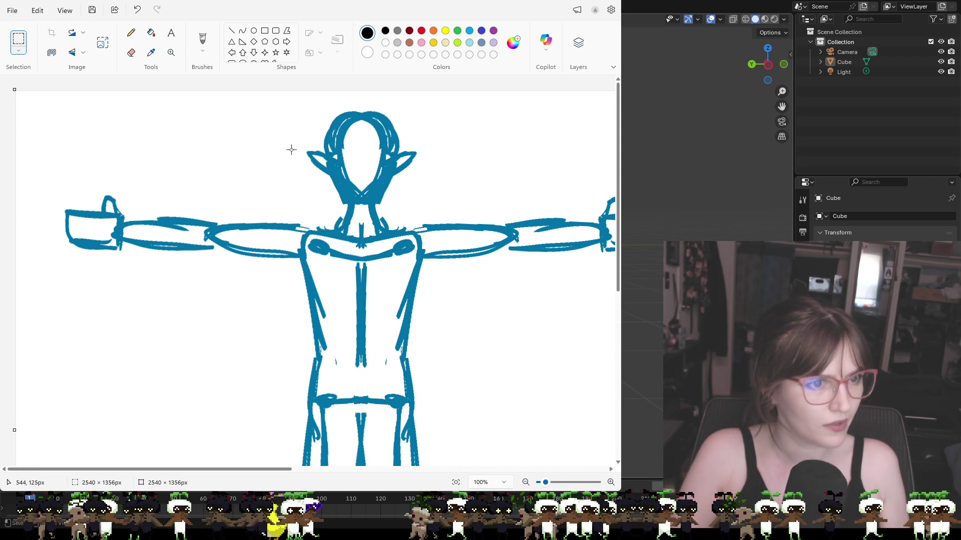
scroll(289, 146, down, 3)
scroll(289, 145, up, 3)
click(172, 52)
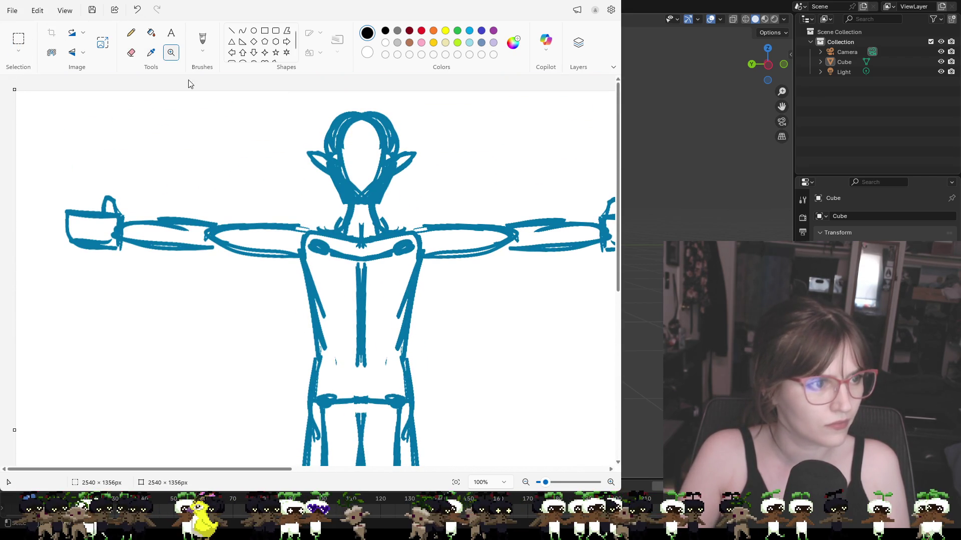
right_click(242, 151)
right_click(242, 153)
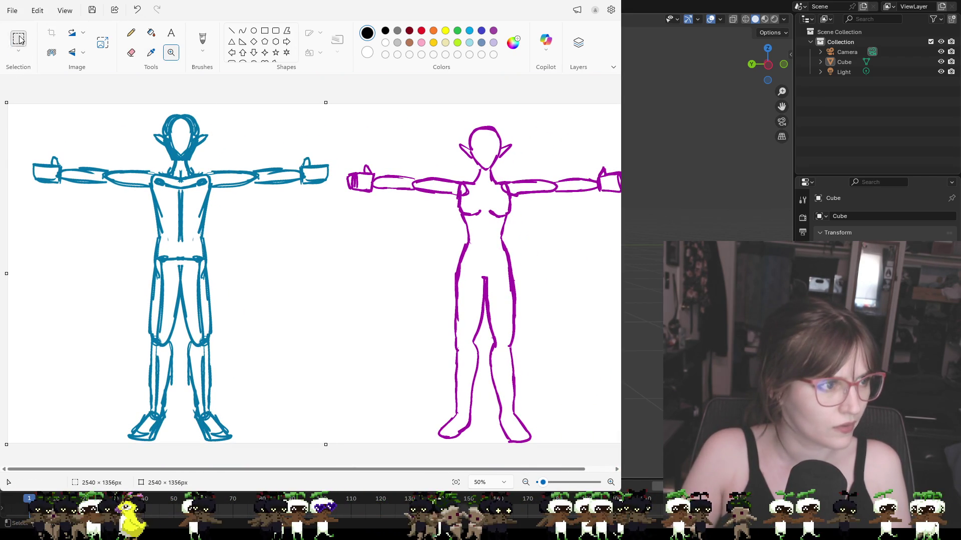
Step: Crop the canvas to a rectangle around the blue T-pose figure
click(19, 40)
mouse_move(134, 216)
mouse_down()
mouse_move(322, 400)
mouse_move(346, 460)
mouse_move(338, 457)
mouse_up()
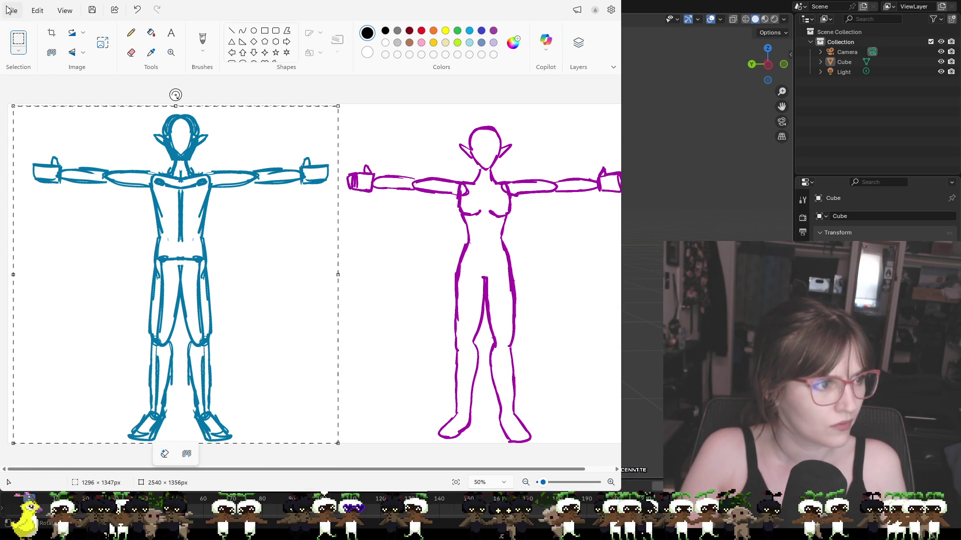
key(ctrl+shift+x)
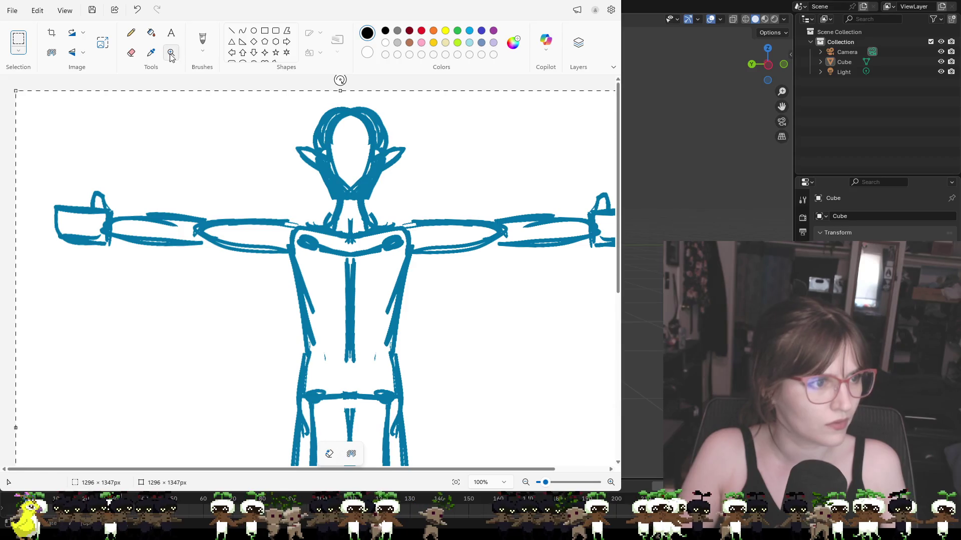
click(49, 34)
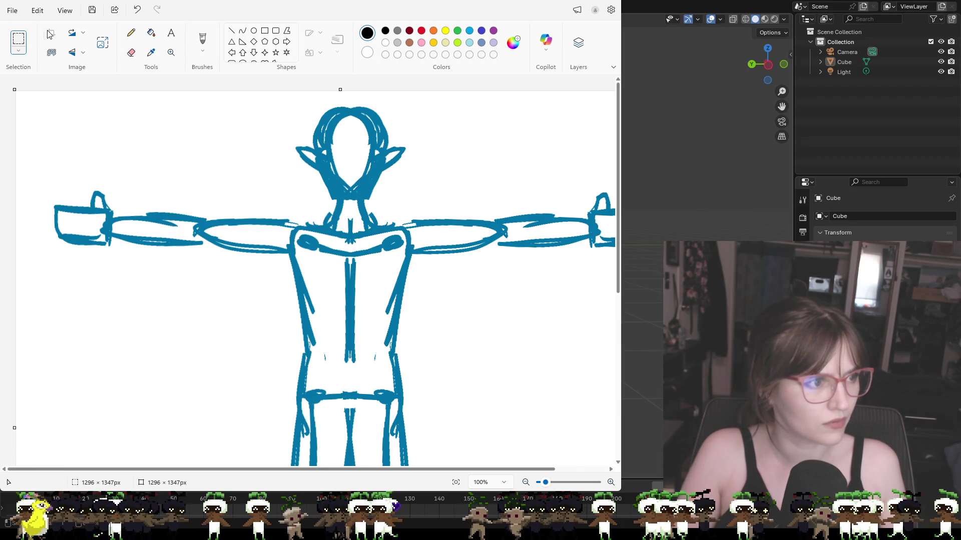
Step: Trim the cropped image's left edge inward to about 1261 × 1347 px
scroll(210, 137, down, 3)
scroll(210, 137, up, 3)
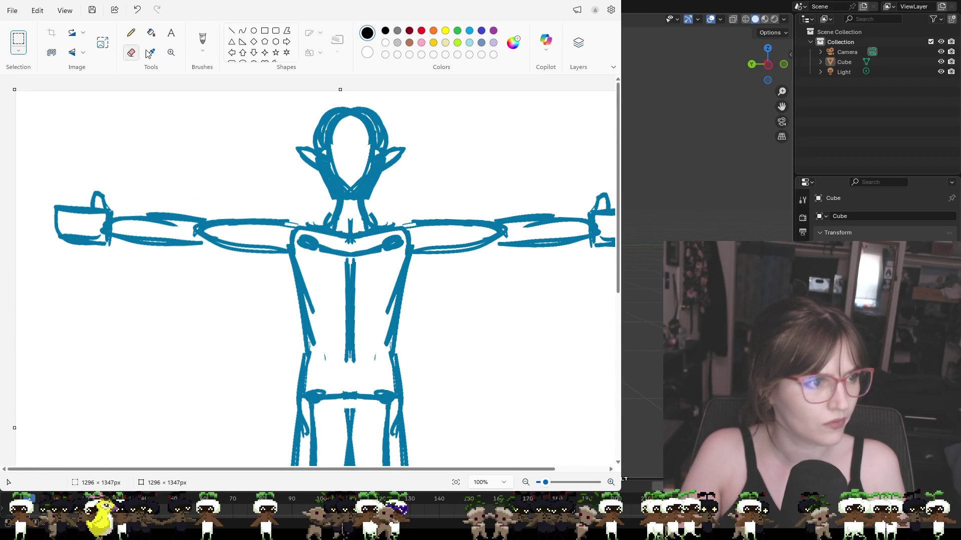
click(172, 53)
ctrl+scroll(210, 172, down, 6)
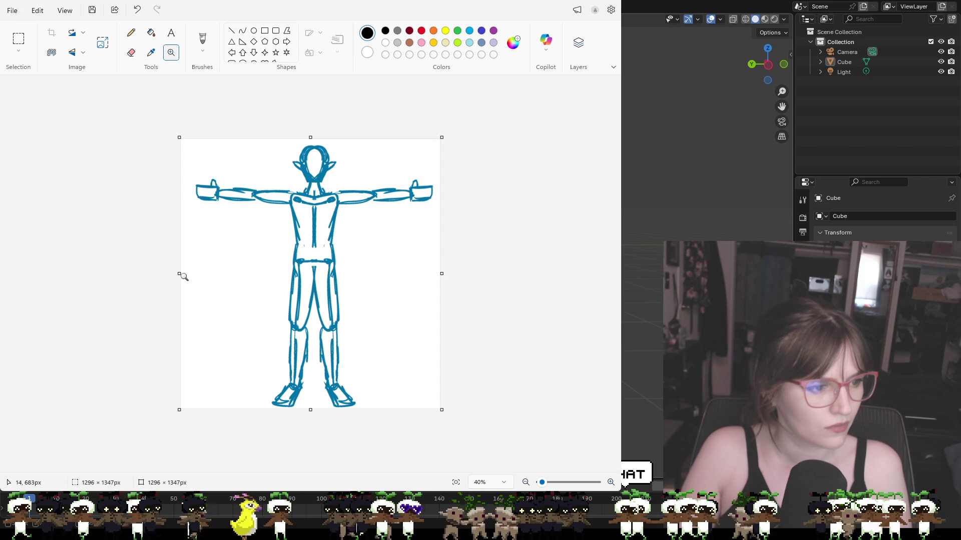
drag(179, 273, 186, 274)
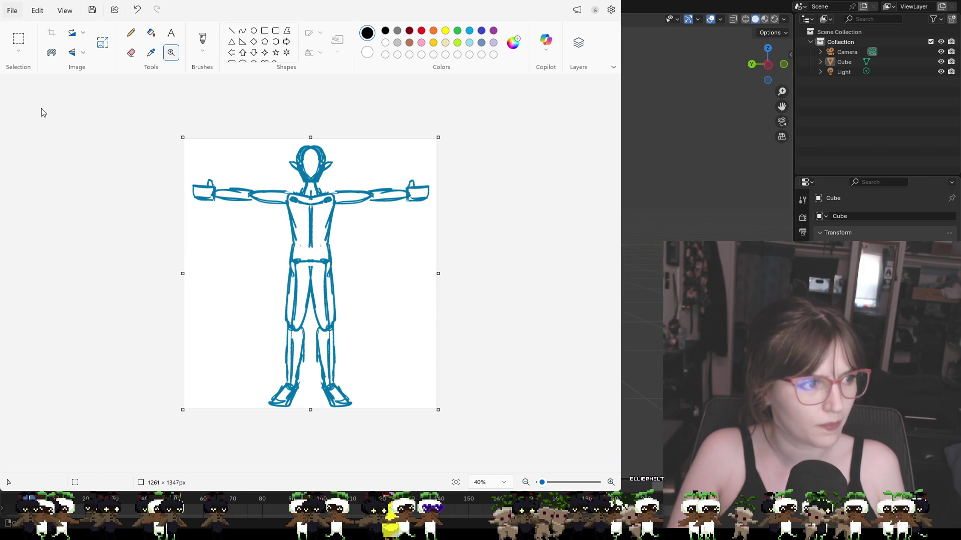
key(s)
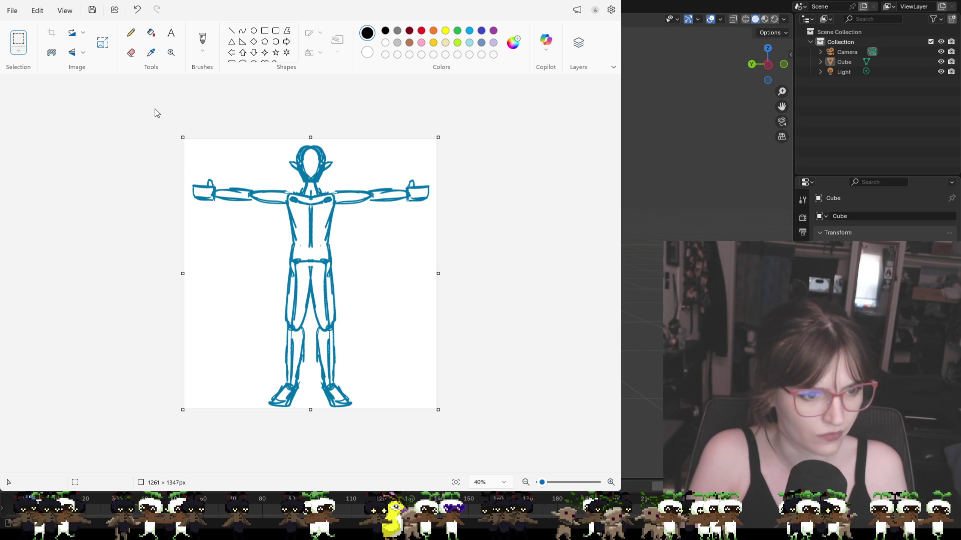
key(alt+Tab)
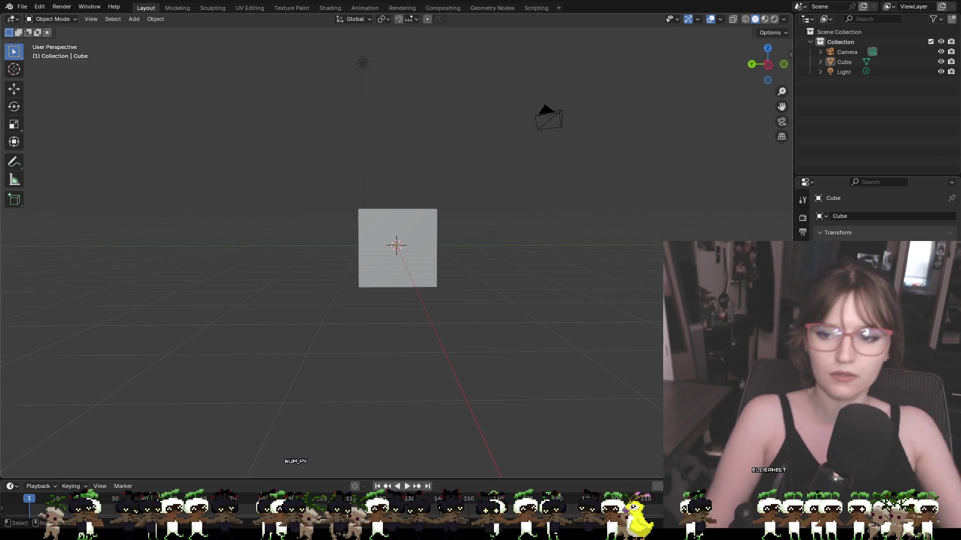
Step: Select the default Cube and delete it, leaving only Camera and Light
middle_drag(597, 145, 593, 211)
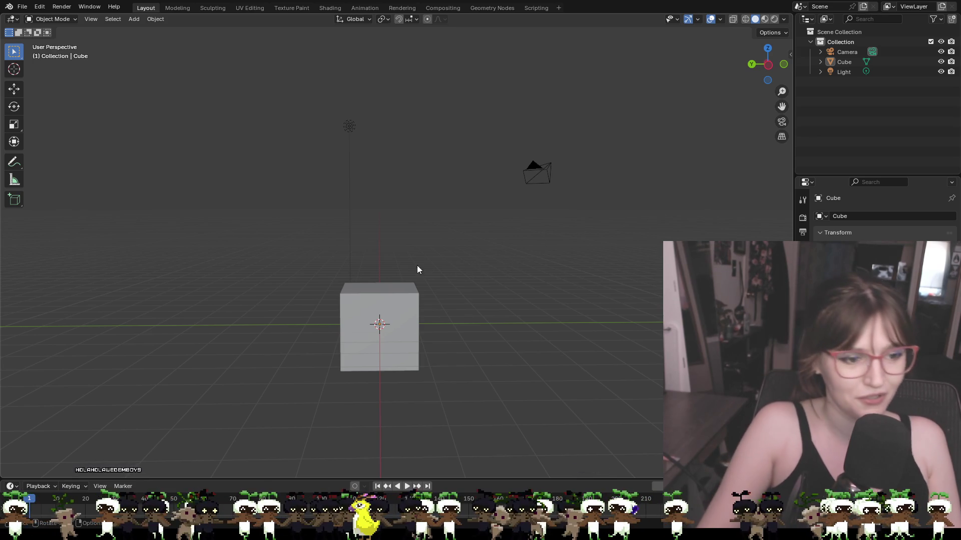
click(389, 304)
key(Delete)
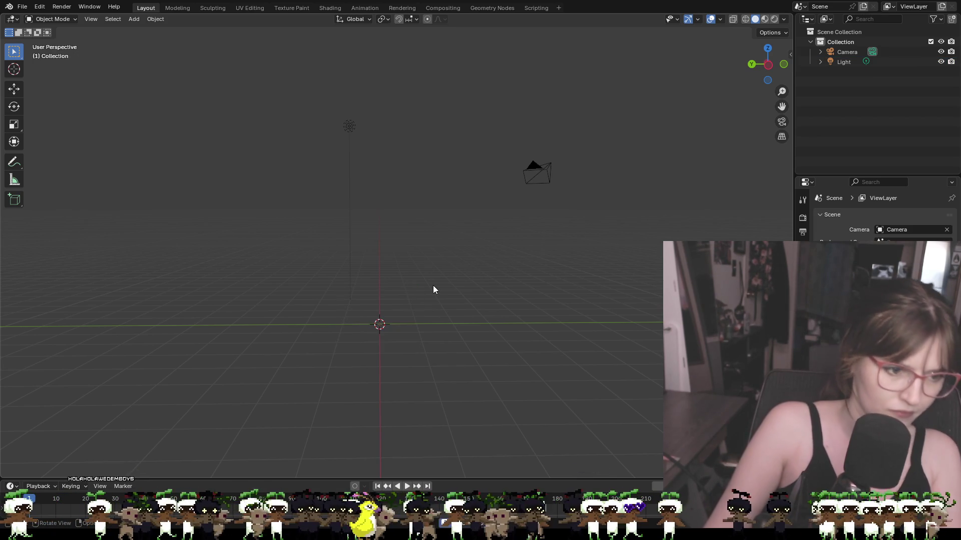
mouse_move(475, 281)
middle_down()
mouse_move(480, 302)
mouse_move(470, 261)
mouse_move(454, 294)
mouse_move(461, 315)
mouse_move(449, 296)
middle_up()
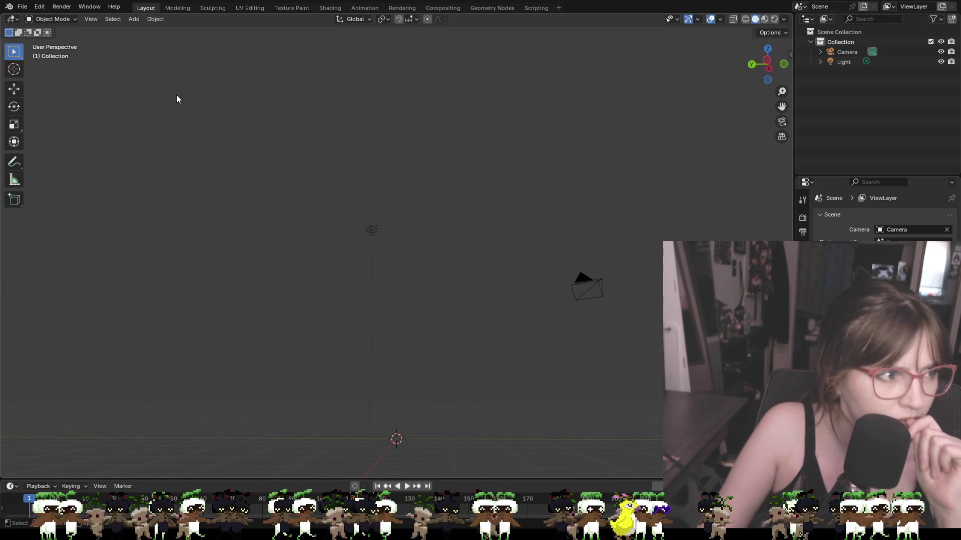
click(134, 19)
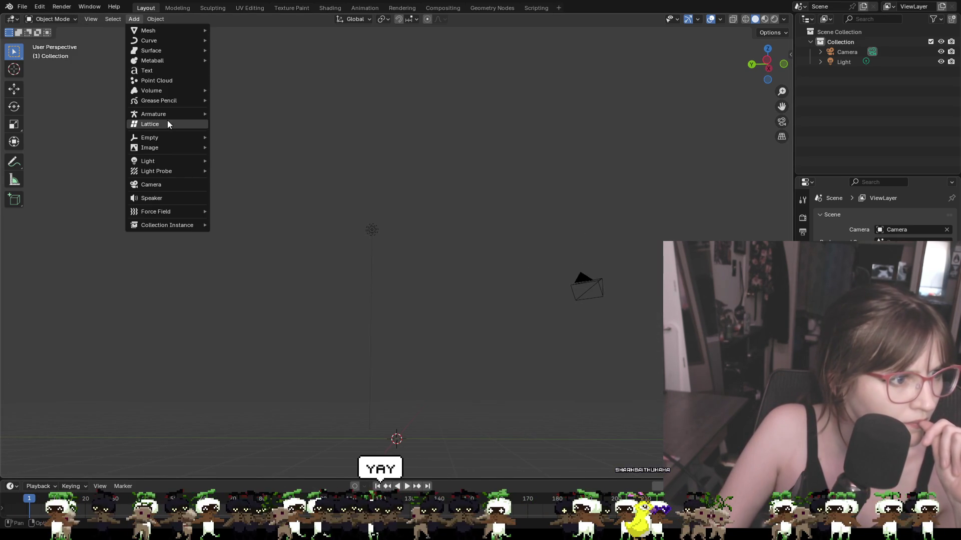
mouse_move(167, 148)
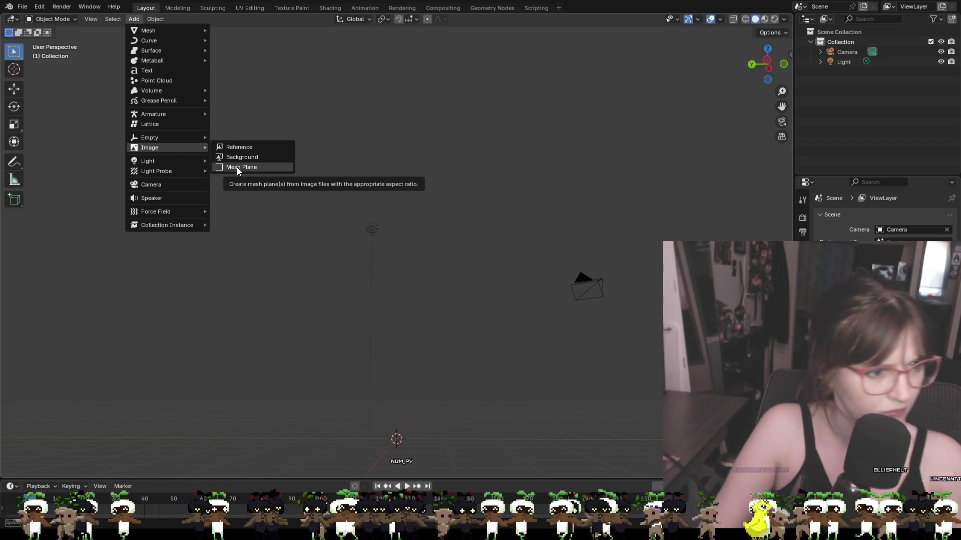
click(239, 147)
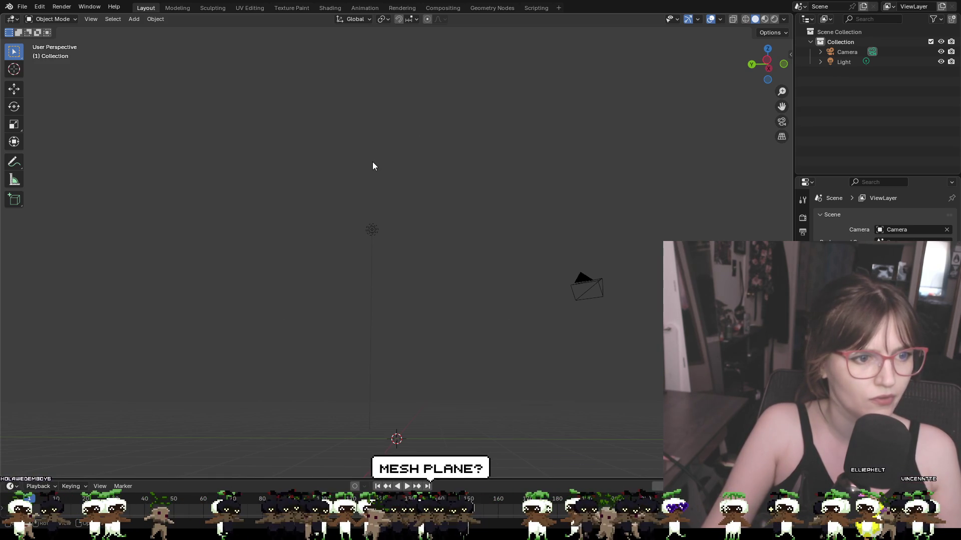
mouse_move(420, 221)
middle_down()
mouse_move(470, 338)
mouse_move(363, 288)
mouse_move(399, 317)
mouse_move(419, 296)
mouse_move(424, 311)
mouse_move(496, 337)
middle_up()
key(Delete)
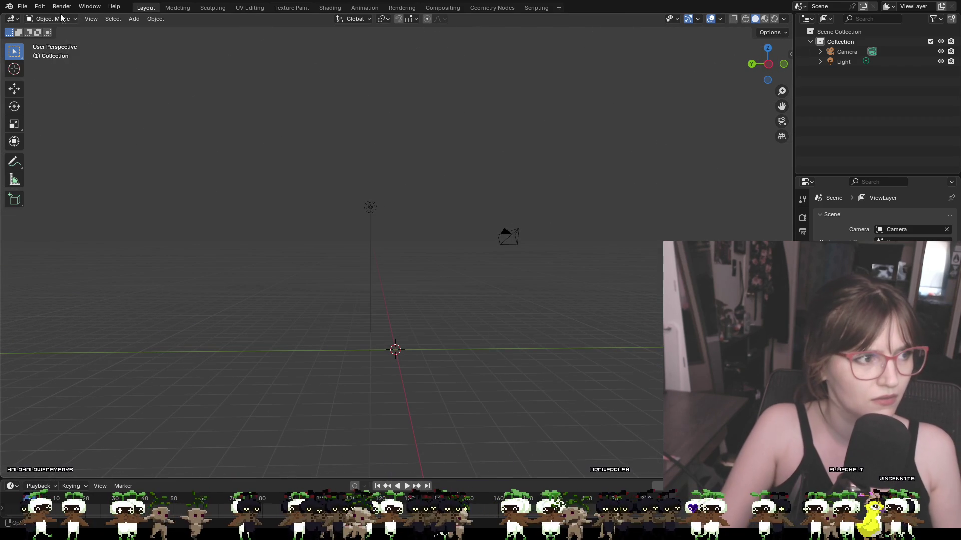
click(147, 20)
mouse_move(137, 19)
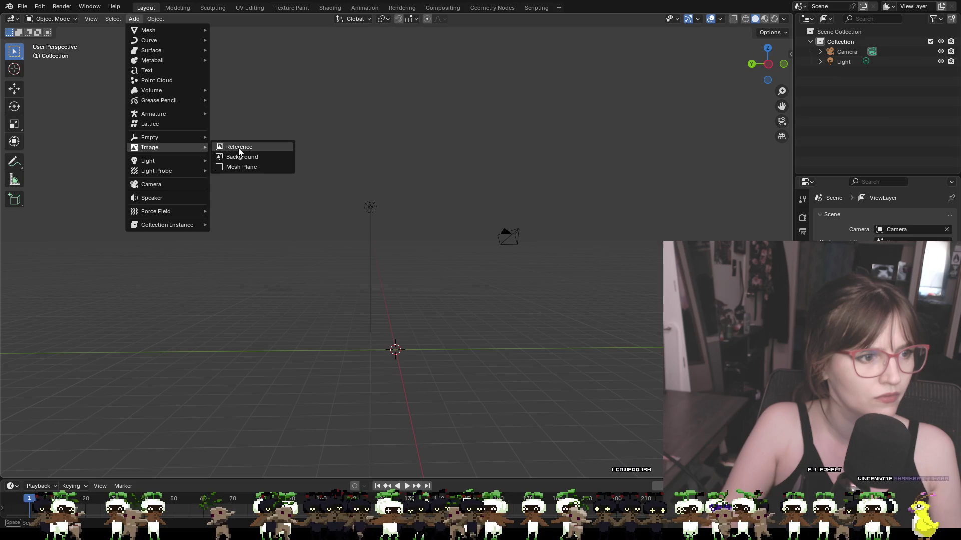
key(Escape)
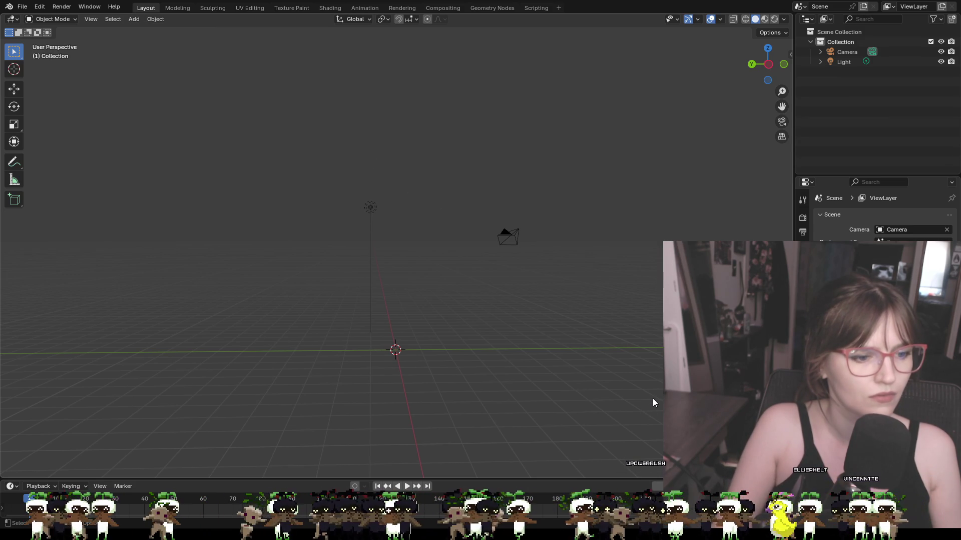
click(538, 326)
Step: Select the sketch image and lift it up along the Z axis above the grid
mouse_move(537, 326)
middle_down()
mouse_move(415, 340)
mouse_move(509, 337)
middle_up()
click(486, 323)
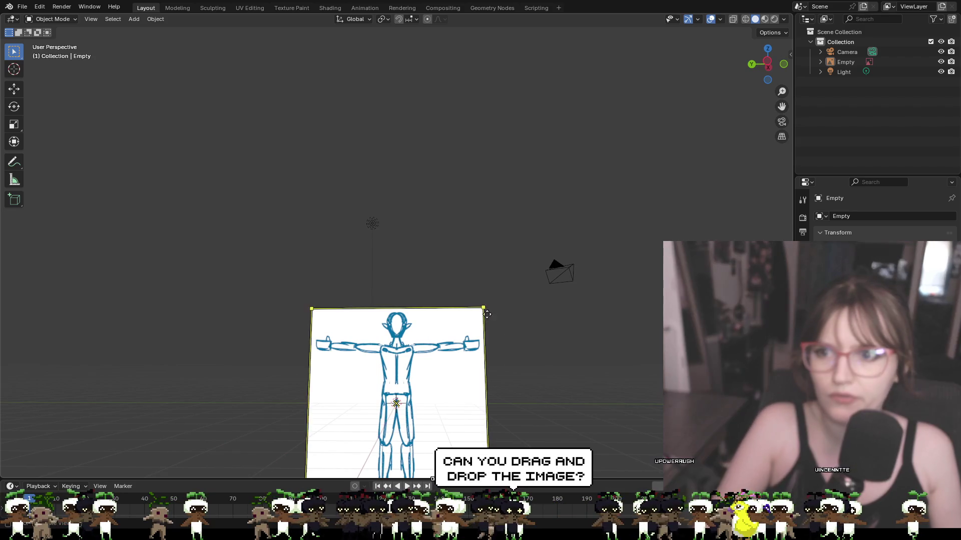
scroll(552, 373, up, 1)
click(553, 373)
mouse_move(552, 374)
middle_down()
mouse_move(584, 324)
mouse_move(596, 365)
mouse_move(579, 340)
mouse_move(483, 354)
middle_up()
click(484, 354)
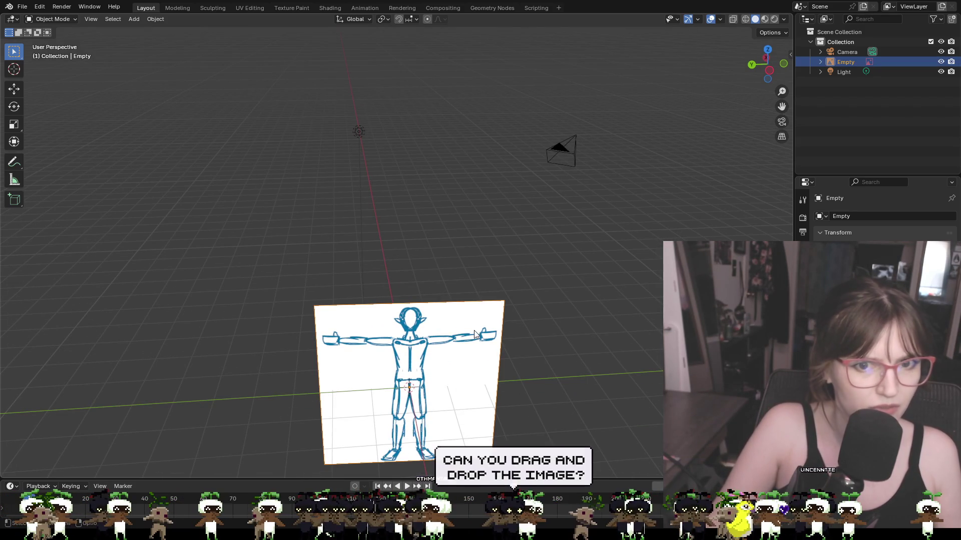
click(14, 89)
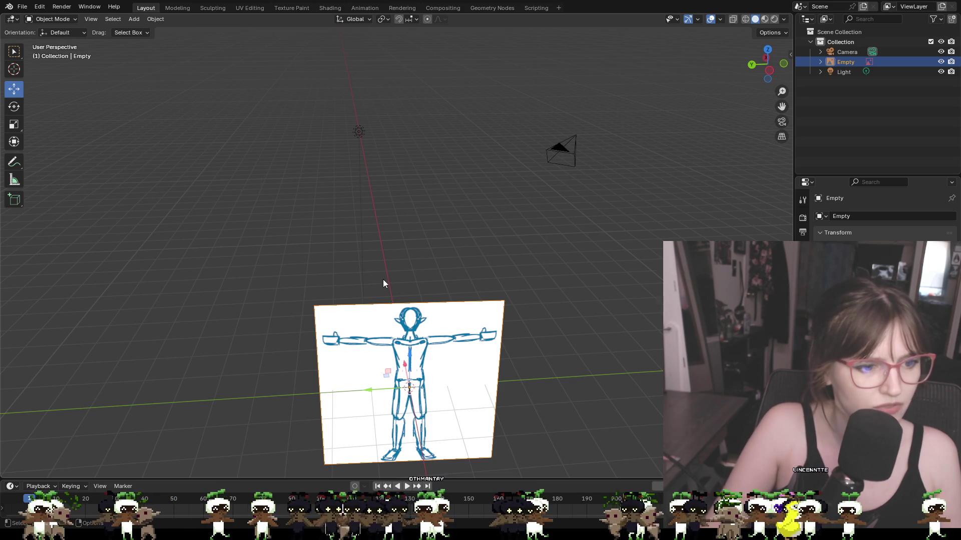
mouse_move(525, 350)
middle_down()
mouse_move(548, 315)
mouse_move(547, 342)
middle_up()
key(g)
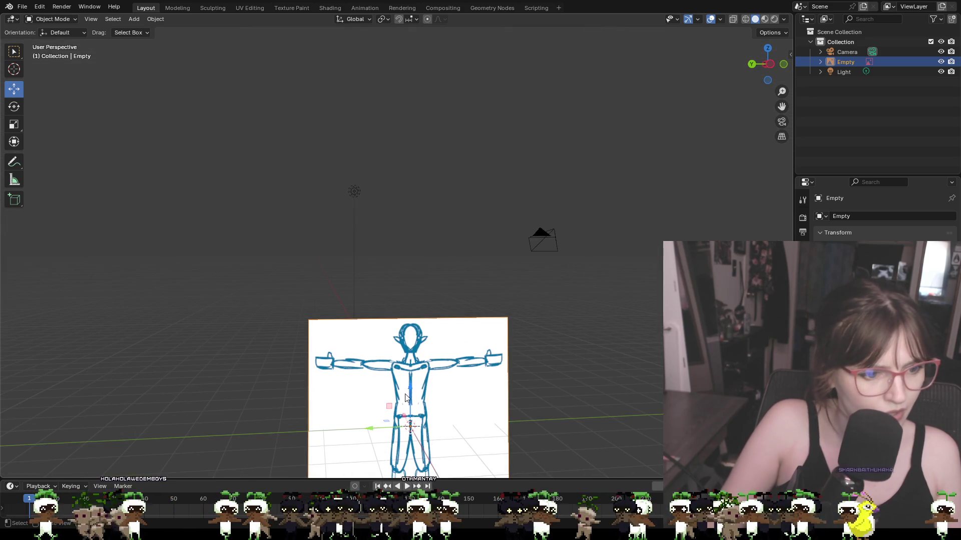
key(z)
click(408, 306)
Step: Shift the sketch image left along the X axis
mouse_move(408, 305)
middle_down()
mouse_move(454, 410)
mouse_move(448, 434)
mouse_move(589, 436)
mouse_move(554, 441)
middle_up()
key(g)
key(x)
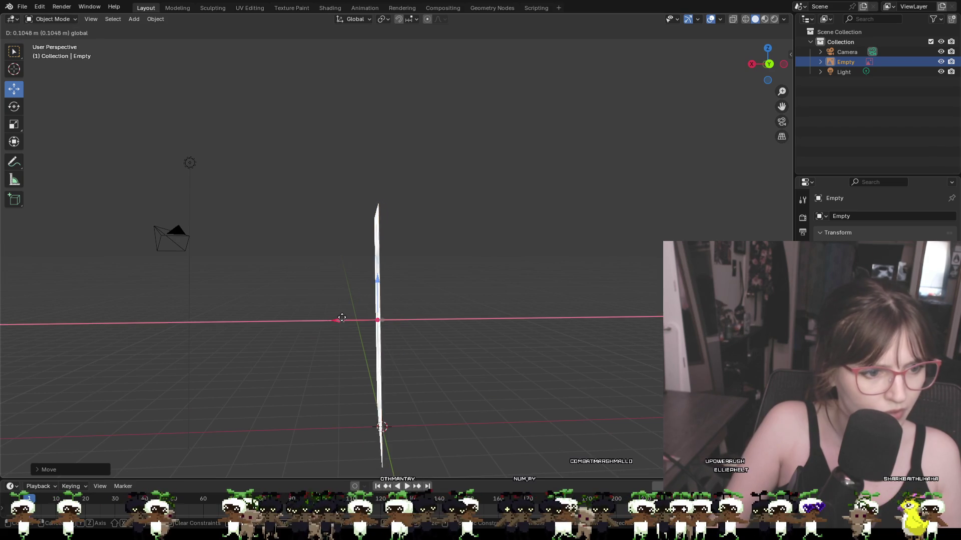
click(481, 382)
mouse_move(483, 386)
middle_down()
mouse_move(373, 380)
mouse_move(337, 406)
mouse_move(339, 448)
middle_up()
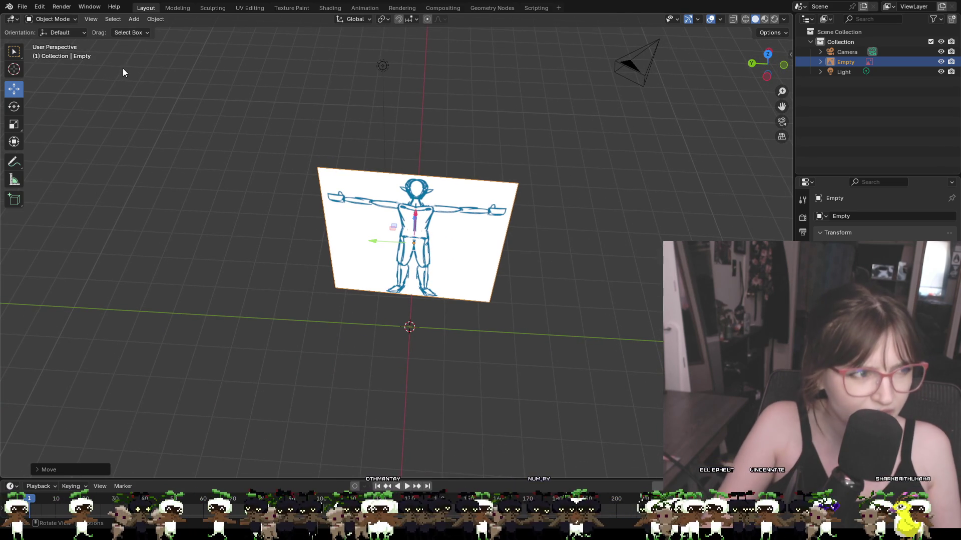
Step: Rotate the sketch image until it stands vertical, facing the front
click(14, 108)
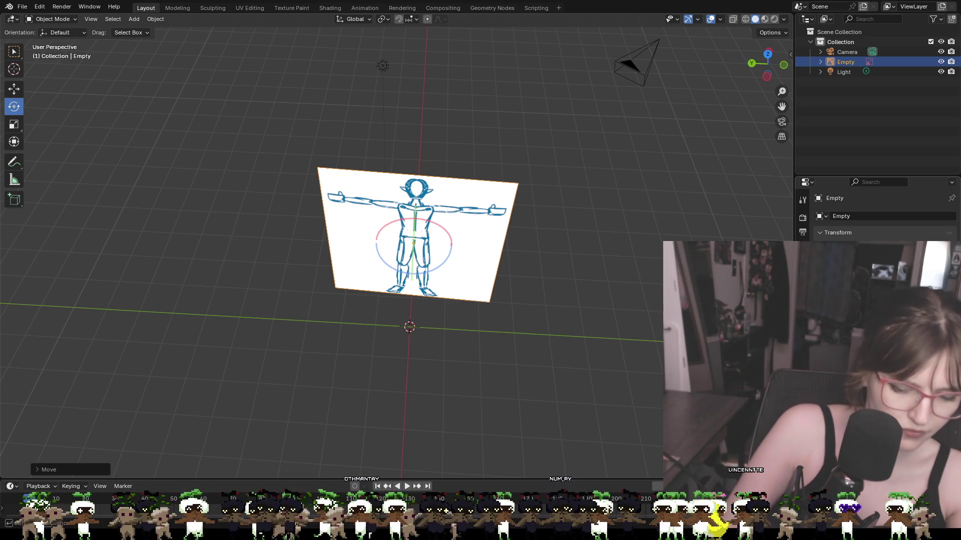
key(ctrl+z)
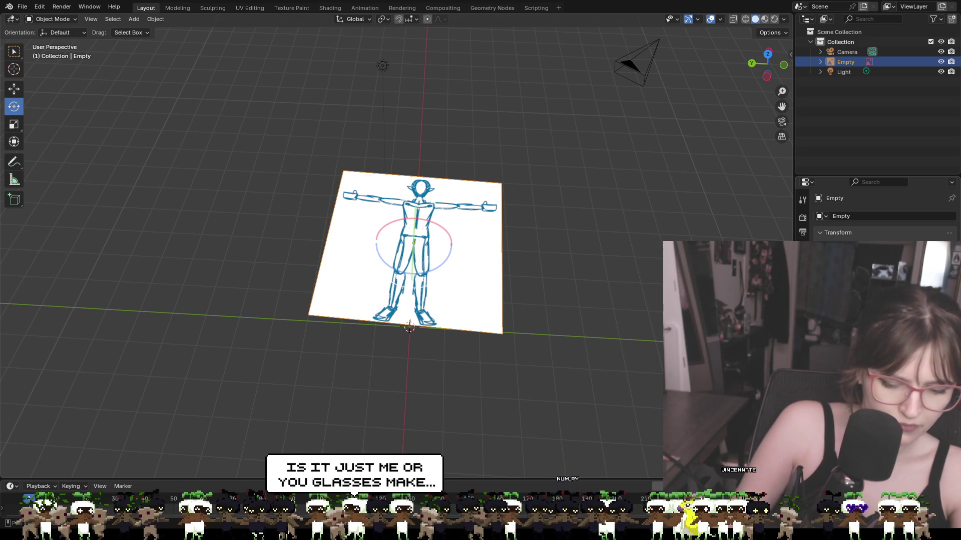
key(ctrl+z)
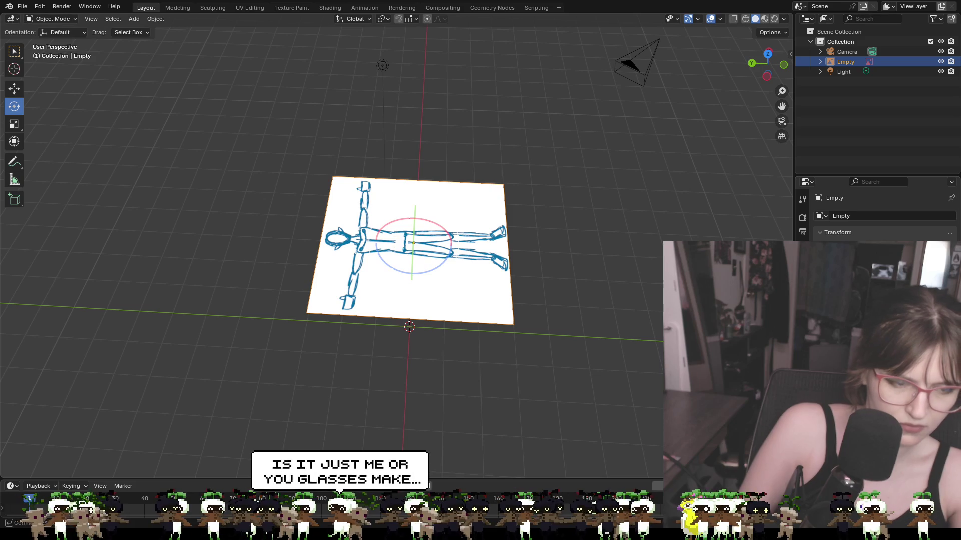
key(ctrl+z)
middle_drag(579, 328, 502, 380)
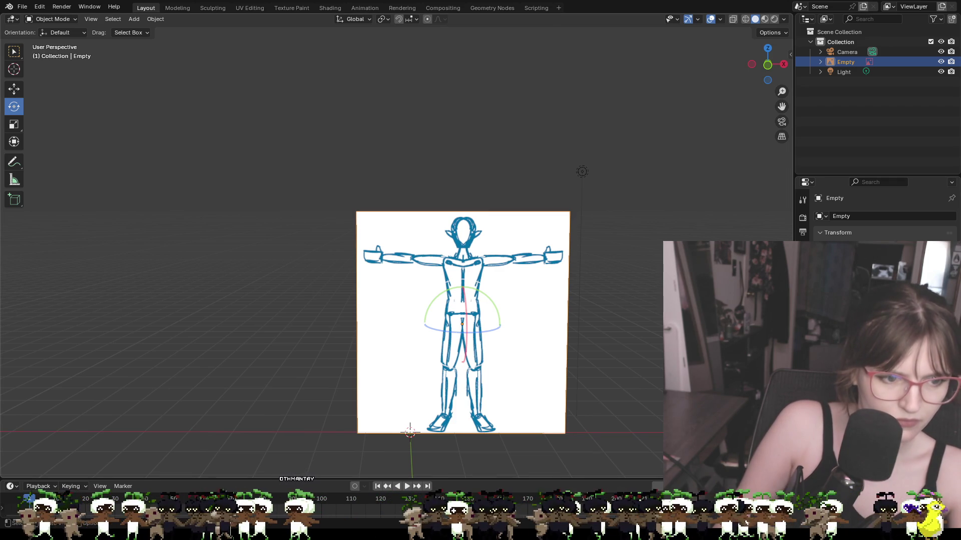
Step: Reselect the upright sketch and slide it along the Y axis
key(alt+a)
mouse_move(622, 431)
middle_down()
mouse_move(500, 390)
mouse_move(426, 350)
middle_up()
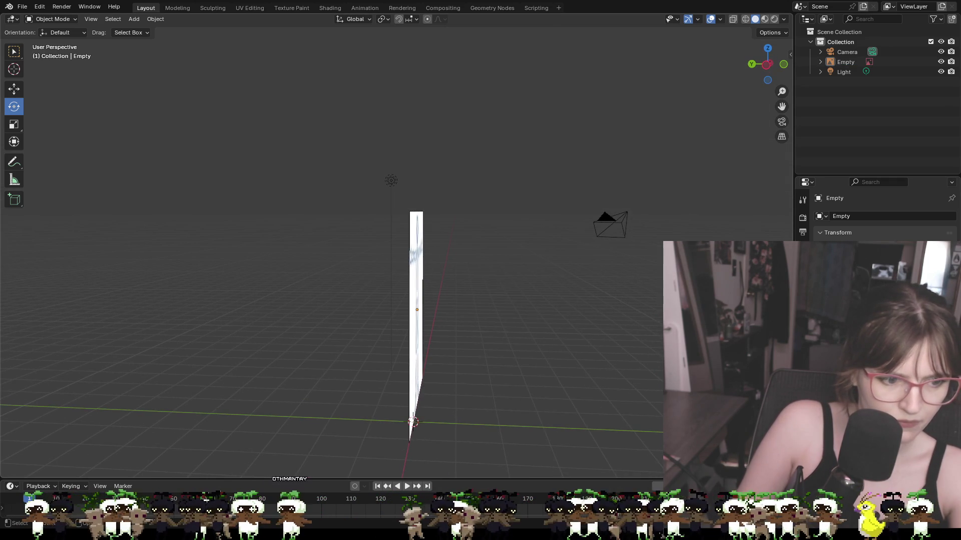
click(423, 341)
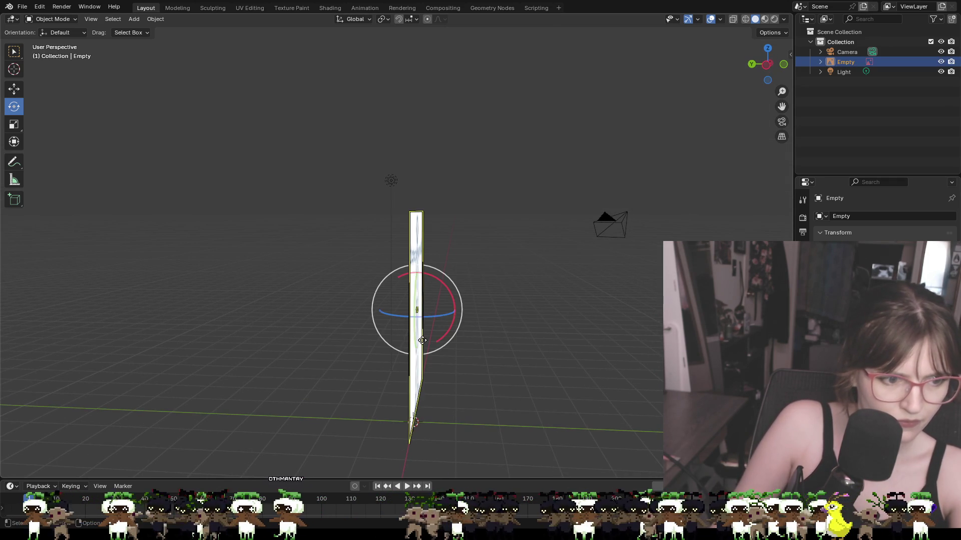
click(8, 92)
mouse_move(381, 313)
mouse_down()
mouse_move(348, 307)
mouse_move(360, 310)
mouse_up()
Step: Enlarge the sketch image, trying and then undoing a position reset to the origin
mouse_move(521, 362)
middle_down()
mouse_move(463, 373)
mouse_move(369, 364)
mouse_move(353, 373)
mouse_move(371, 370)
middle_up()
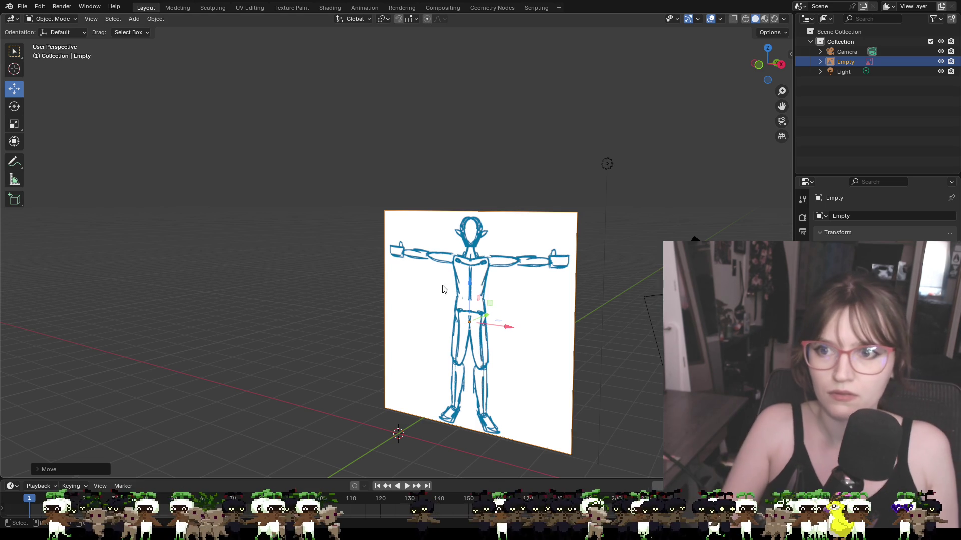
mouse_move(372, 371)
middle_down()
mouse_move(382, 370)
mouse_move(359, 374)
middle_up()
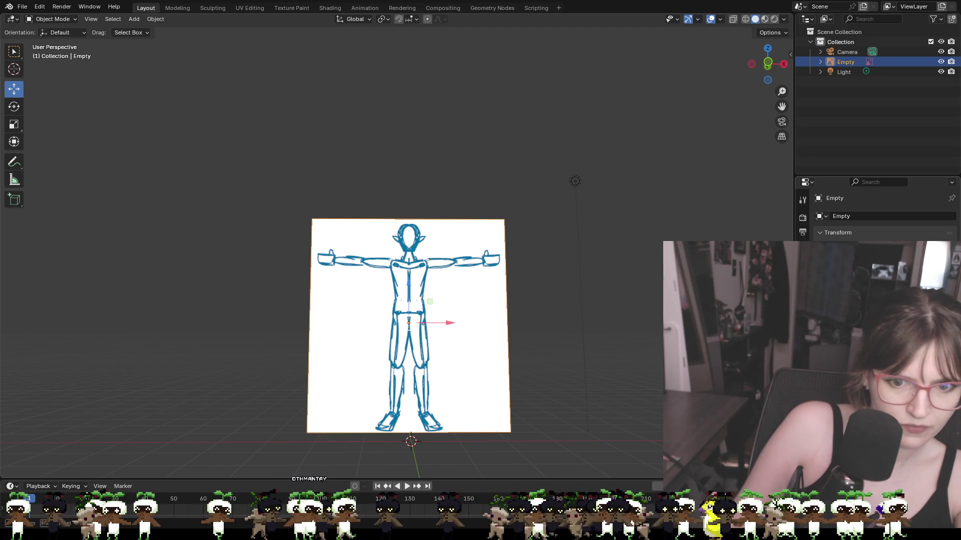
key(ctrl+z)
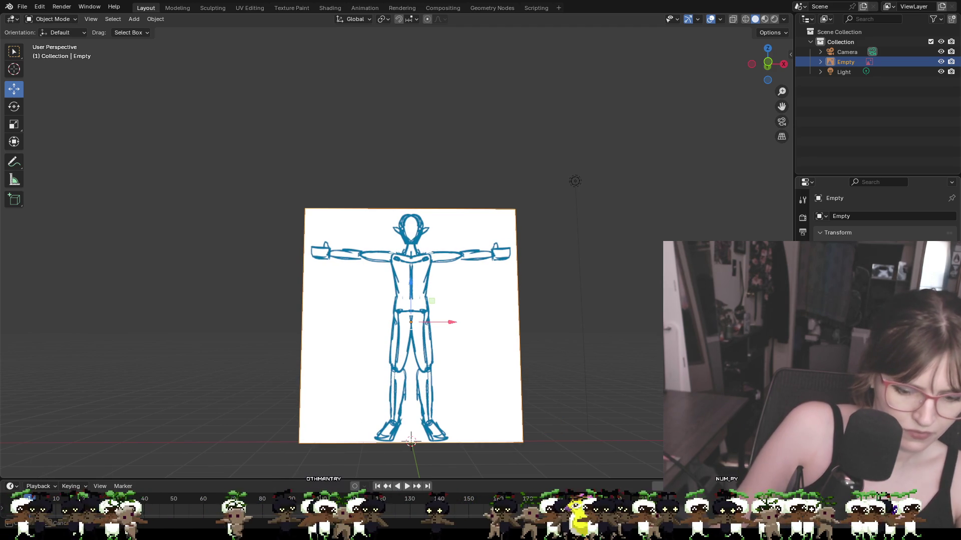
key(alt+g)
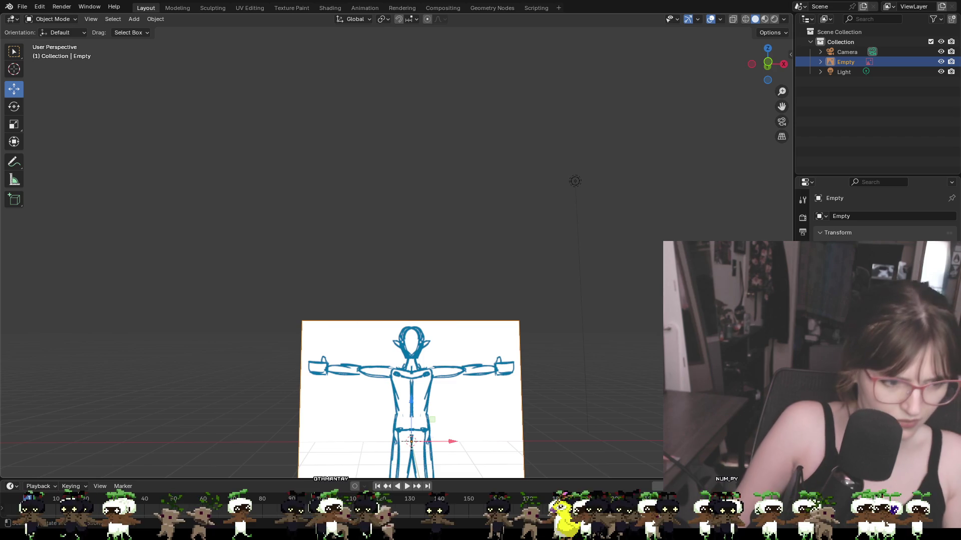
key(ctrl+z)
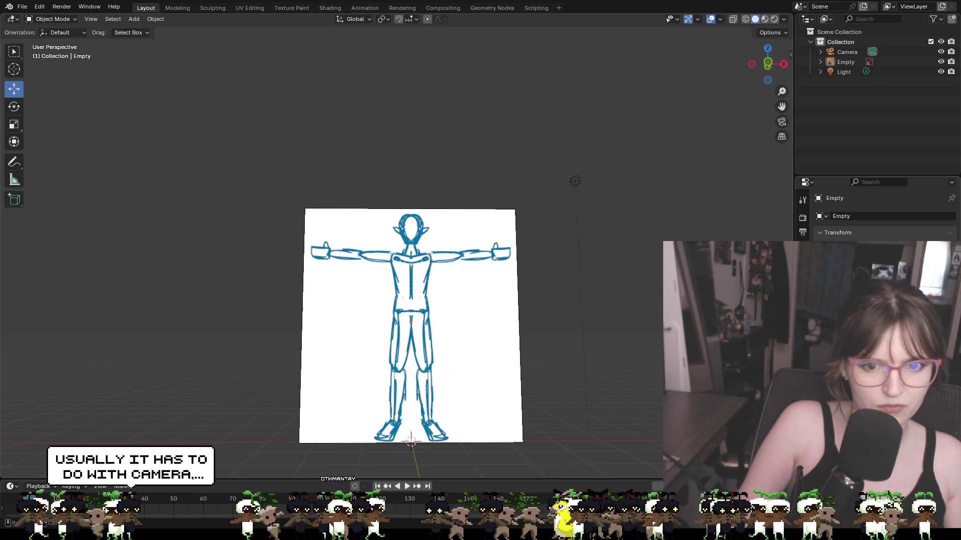
Step: Slide the sketch along the Y axis and switch to Front Orthographic view
mouse_move(455, 299)
middle_down()
mouse_move(511, 366)
mouse_move(464, 352)
middle_up()
mouse_move(420, 318)
mouse_down()
mouse_move(439, 318)
mouse_move(446, 334)
mouse_up()
mouse_move(446, 334)
middle_down()
mouse_move(590, 371)
mouse_move(460, 341)
mouse_move(457, 356)
mouse_move(521, 402)
mouse_move(632, 379)
mouse_move(618, 397)
middle_up()
scroll(617, 393, up, 2)
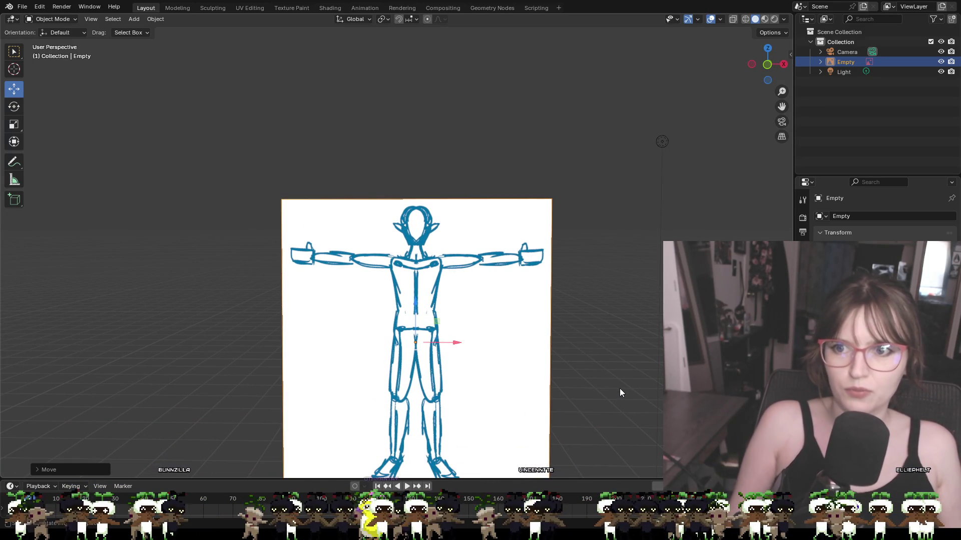
click(769, 67)
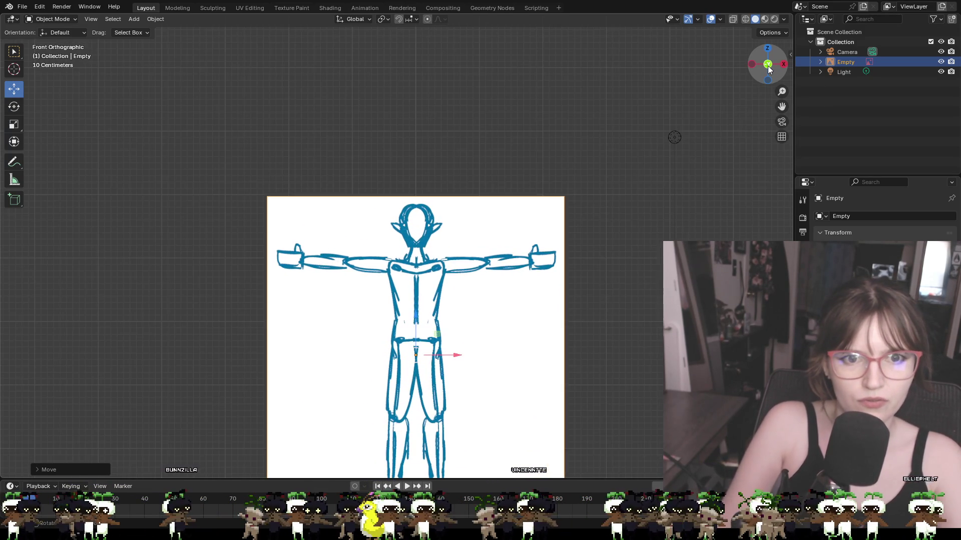
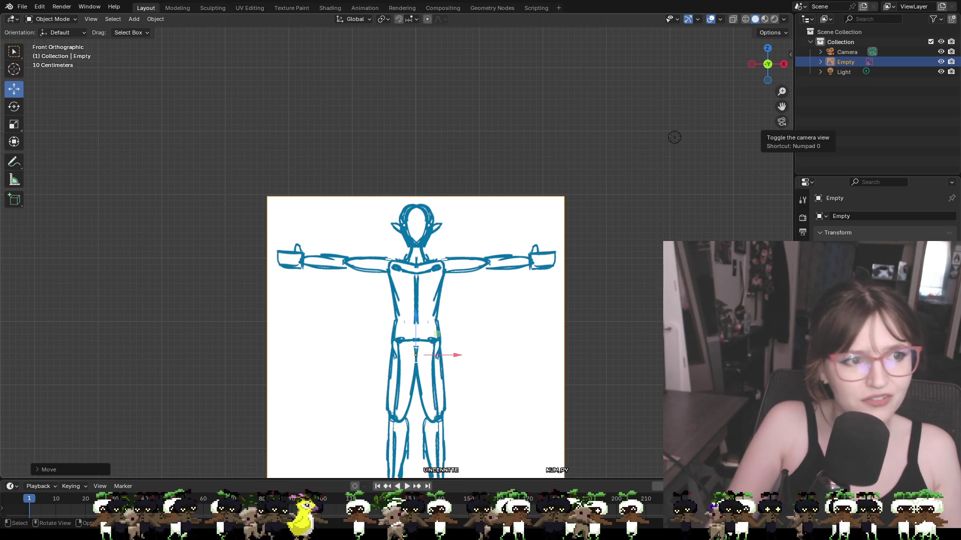
Step: Flip between front and back views, then settle on the right side view showing the sketch edge-on
shift+scroll(671, 140, down, 5)
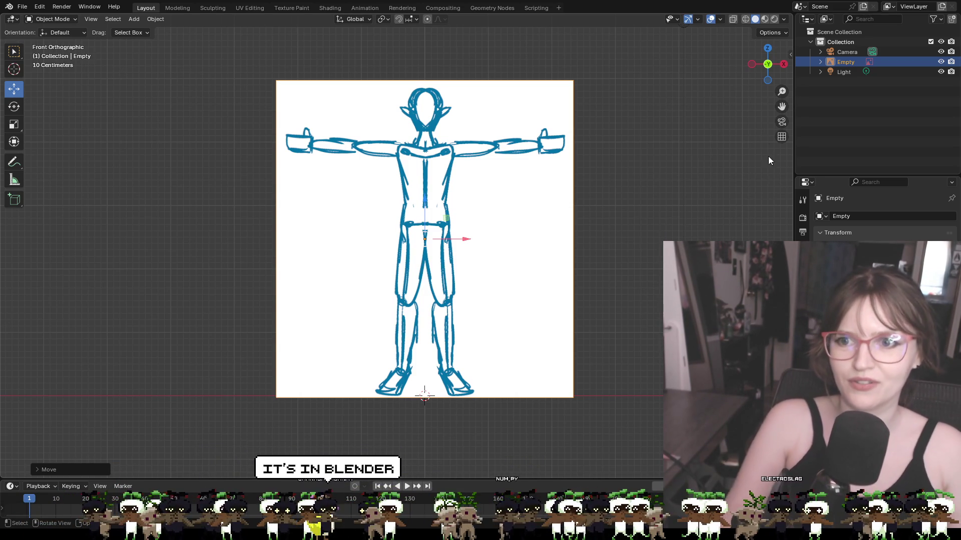
click(770, 64)
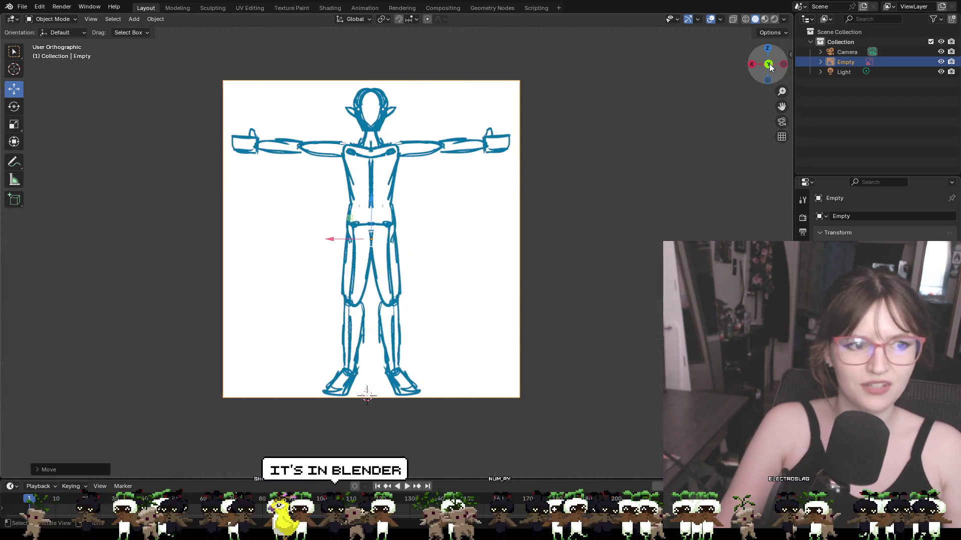
click(769, 64)
click(770, 65)
click(770, 64)
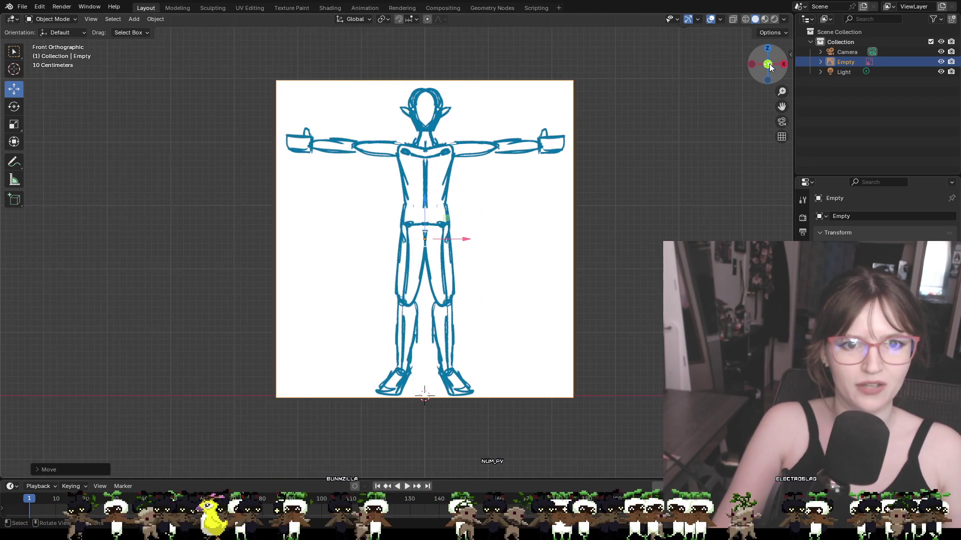
click(752, 64)
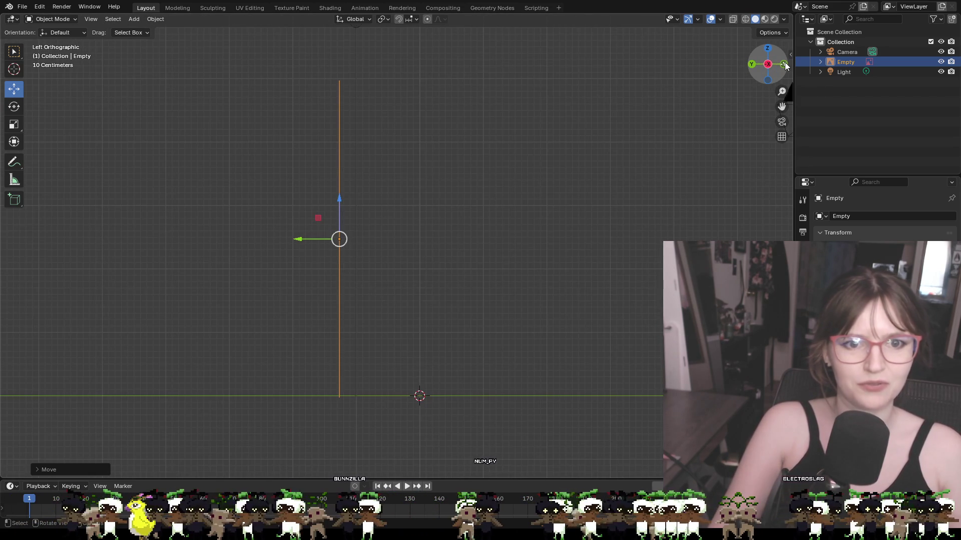
click(784, 64)
click(784, 65)
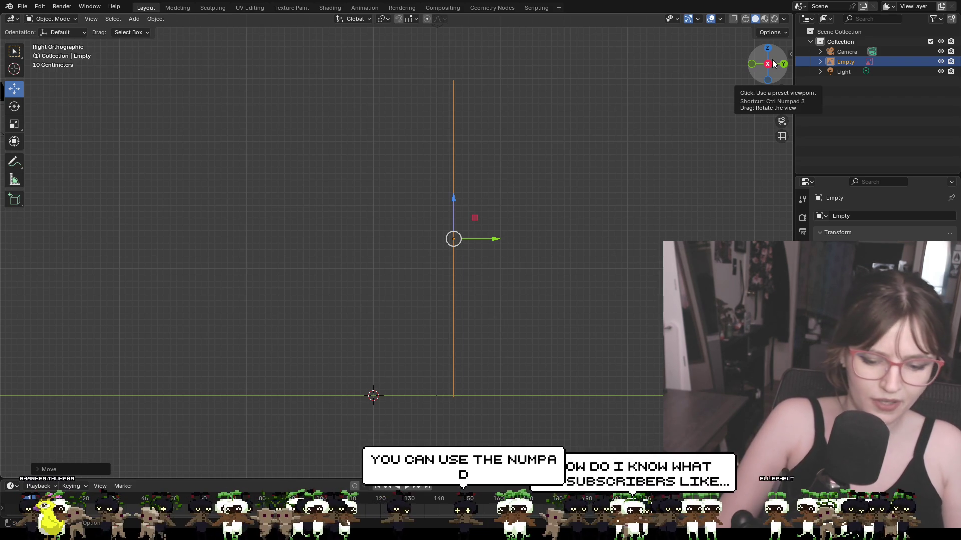
Step: Orbit the view step by step all around the sketch using Numpad 4, 6, 8 and 2
drag(773, 63, 774, 63)
key(KP_8)
key(KP_8)
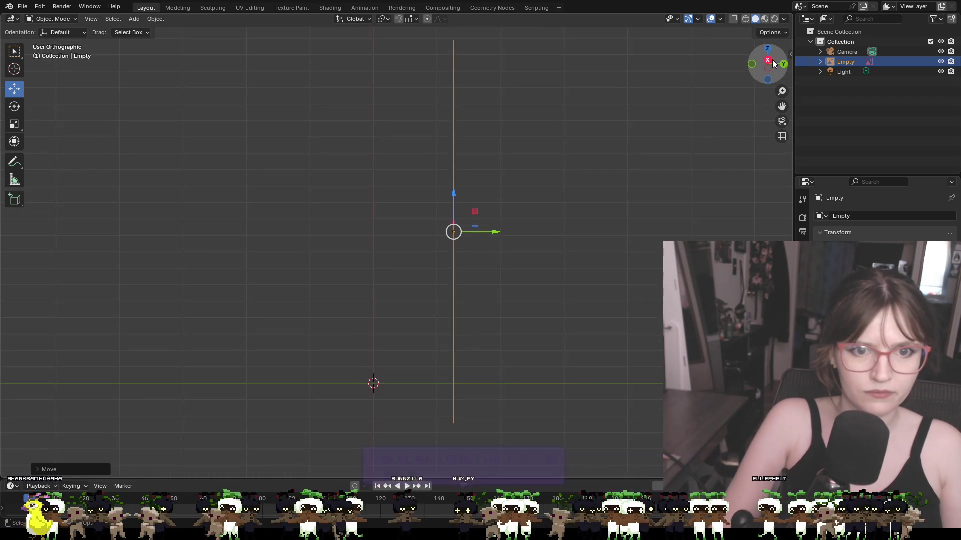
key(KP_8)
key(KP_8)
key(KP_8)
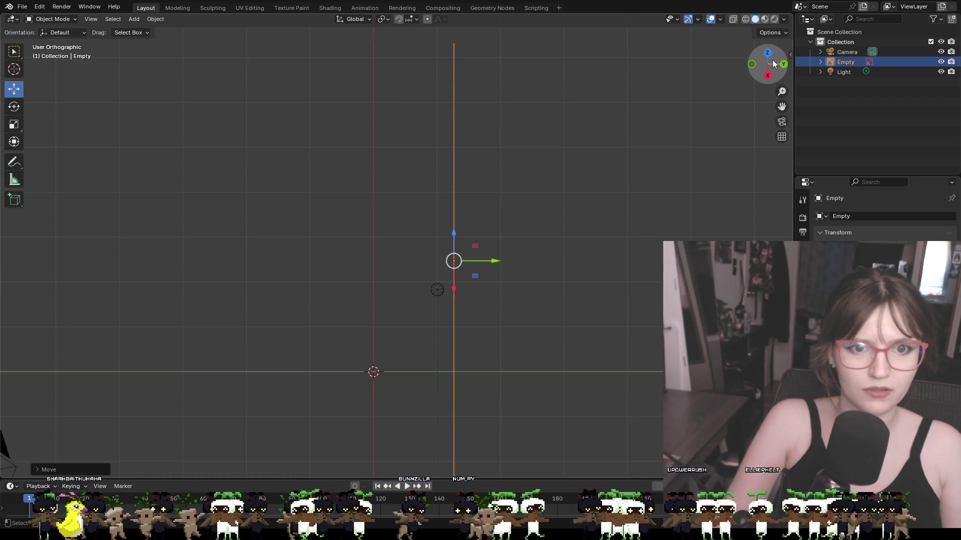
key(KP_4)
key(KP_4)
key(KP_4)
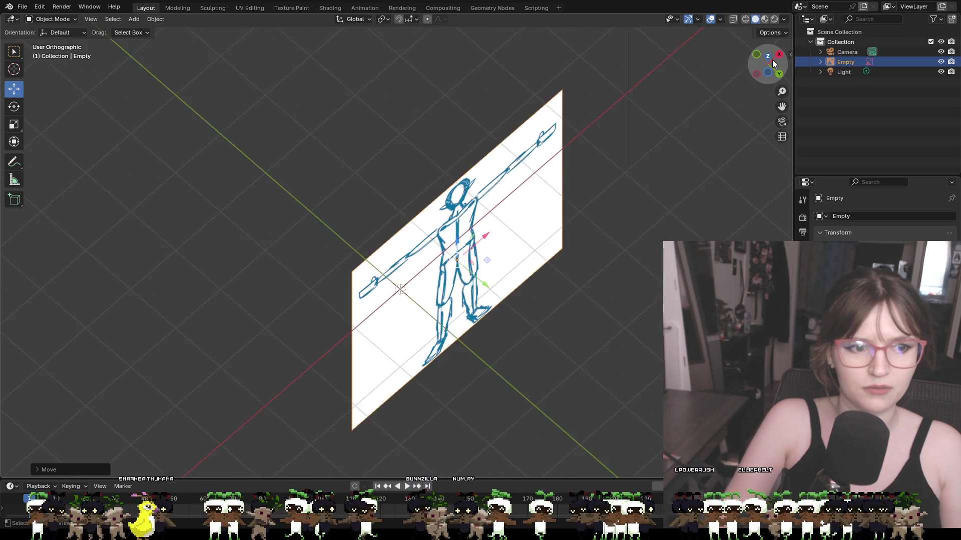
key(KP_8)
key(KP_8)
key(KP_2)
key(KP_2)
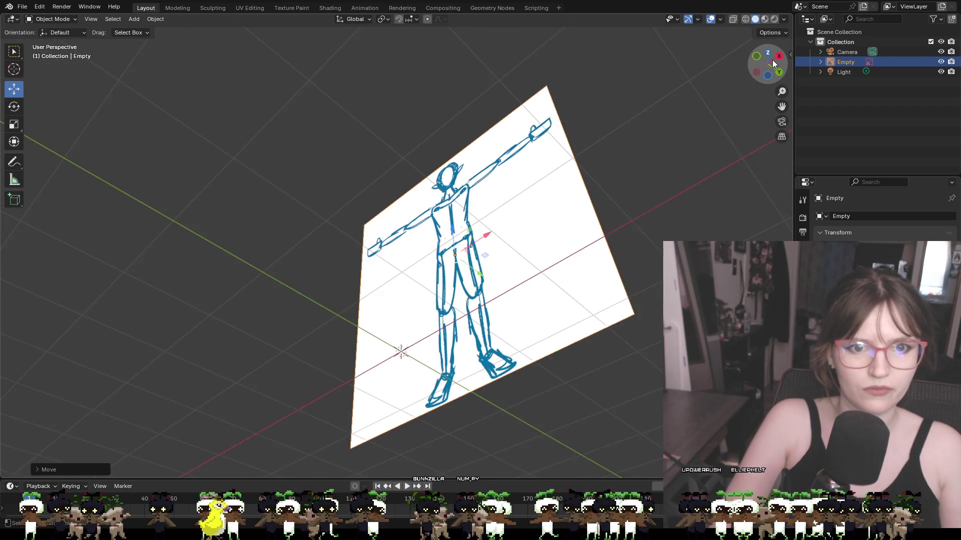
key(KP_6)
key(KP_6)
key(KP_4)
key(KP_4)
key(KP_6)
key(KP_6)
key(KP_6)
key(KP_6)
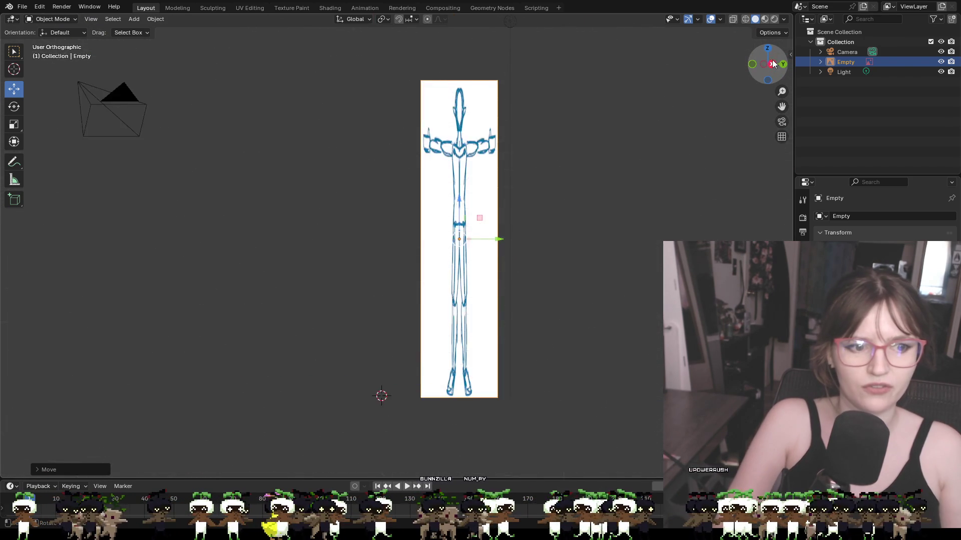
key(KP_8)
key(KP_8)
key(KP_6)
key(KP_6)
key(KP_2)
key(KP_2)
key(KP_4)
key(KP_4)
key(KP_6)
key(KP_4)
key(KP_6)
key(KP_4)
key(KP_4)
key(KP_8)
key(KP_2)
key(KP_6)
key(KP_6)
key(KP_4)
key(KP_8)
key(KP_6)
key(KP_8)
Step: Try top, bottom, front and right views, then settle on Back Orthographic
key(KP_7)
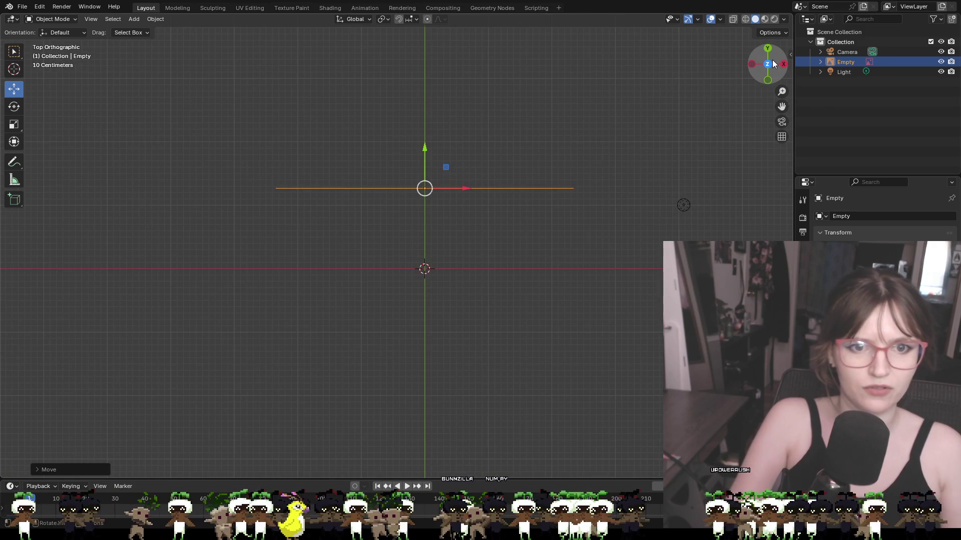
key(ctrl+KP_7)
key(KP_1)
key(KP_3)
key(KP_6)
key(KP_6)
key(KP_6)
key(KP_8)
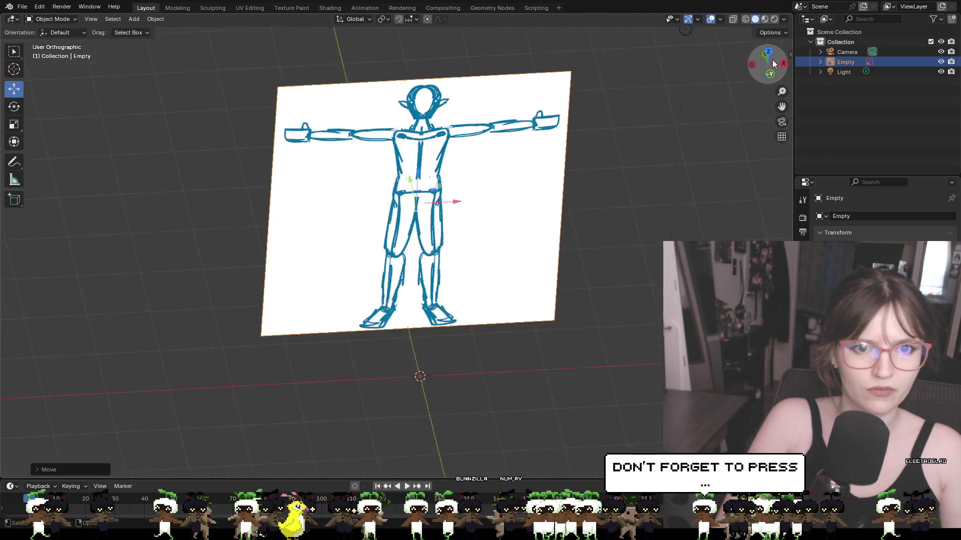
key(KP_8)
key(KP_8)
key(KP_8)
key(KP_8)
key(KP_1)
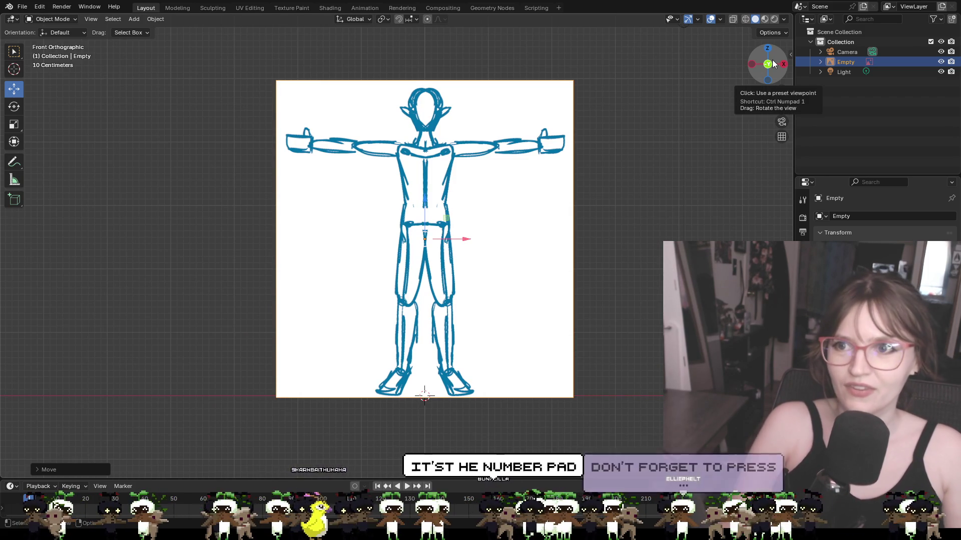
key(KP_6)
key(KP_4)
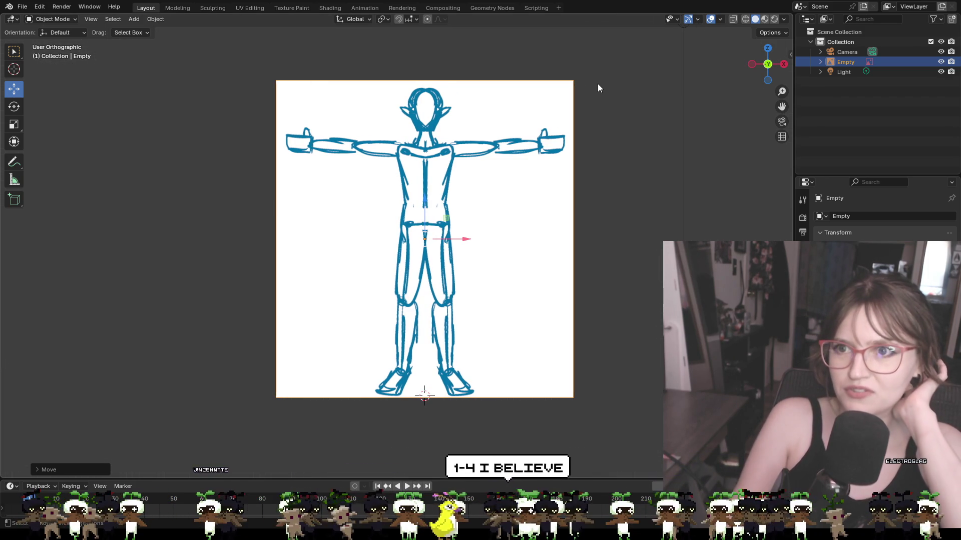
click(768, 65)
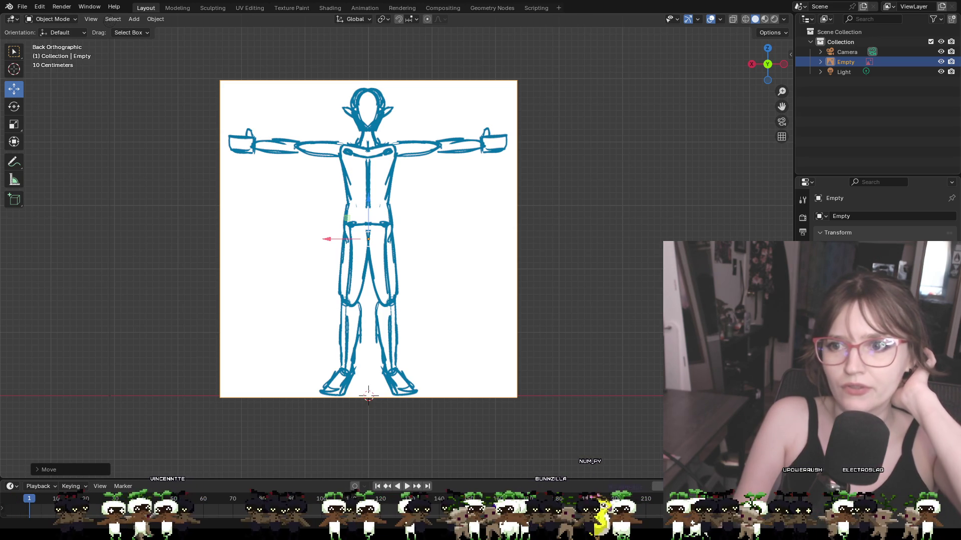
key(alt+a)
key(KP_4)
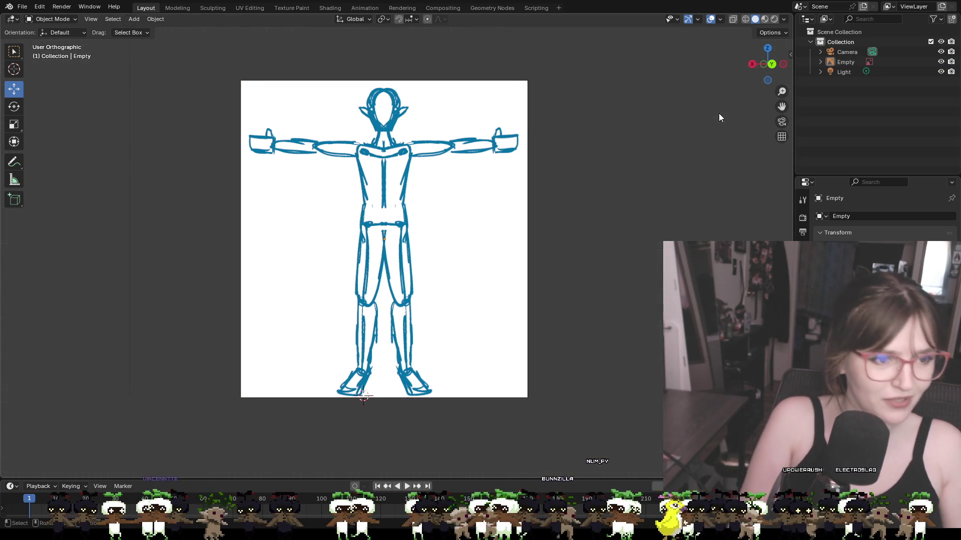
key(KP_6)
key(KP_6)
key(KP_4)
key(KP_6)
key(KP_4)
key(KP_6)
key(KP_6)
key(KP_6)
key(KP_6)
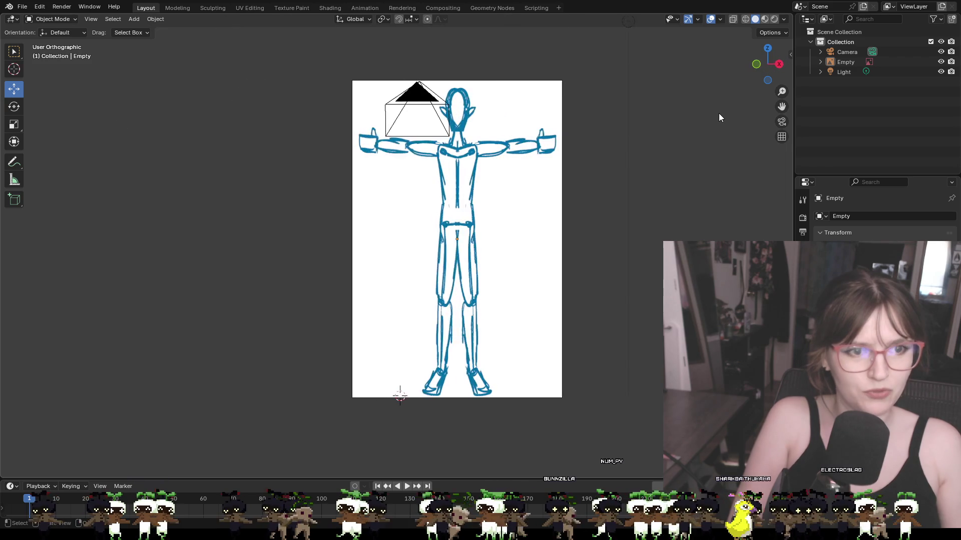
key(KP_6)
key(KP_6)
key(KP_6)
key(KP_4)
key(KP_4)
key(KP_4)
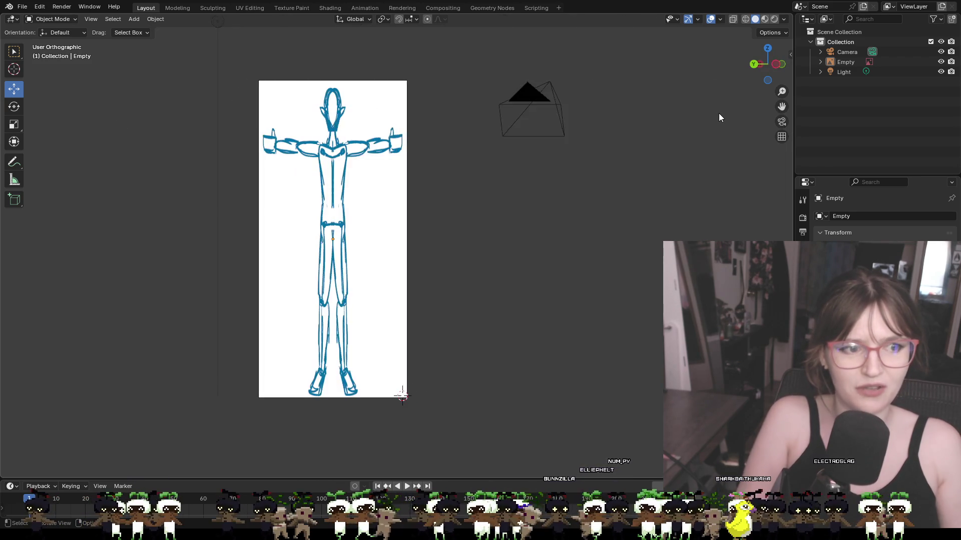
key(KP_6)
key(KP_6)
key(KP_6)
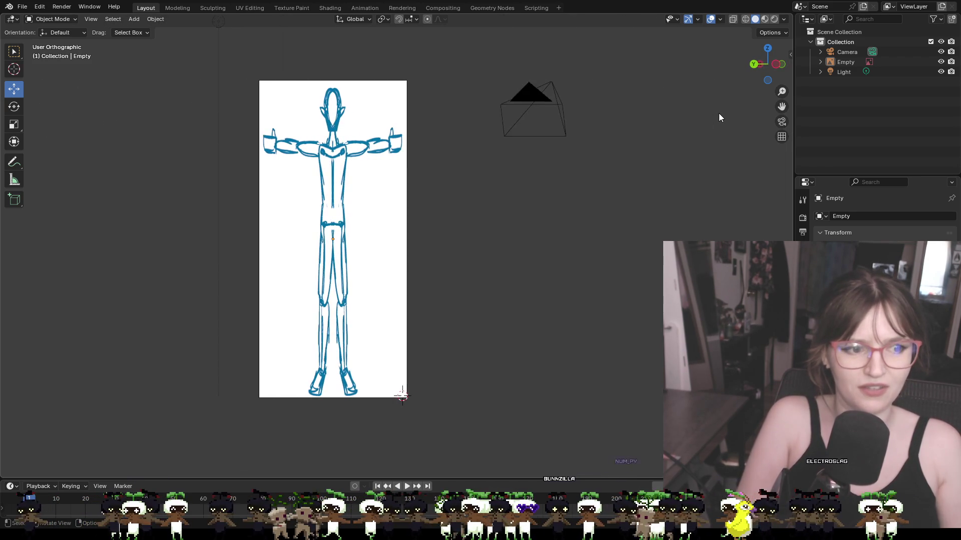
key(KP_6)
key(KP_6)
key(KP_6)
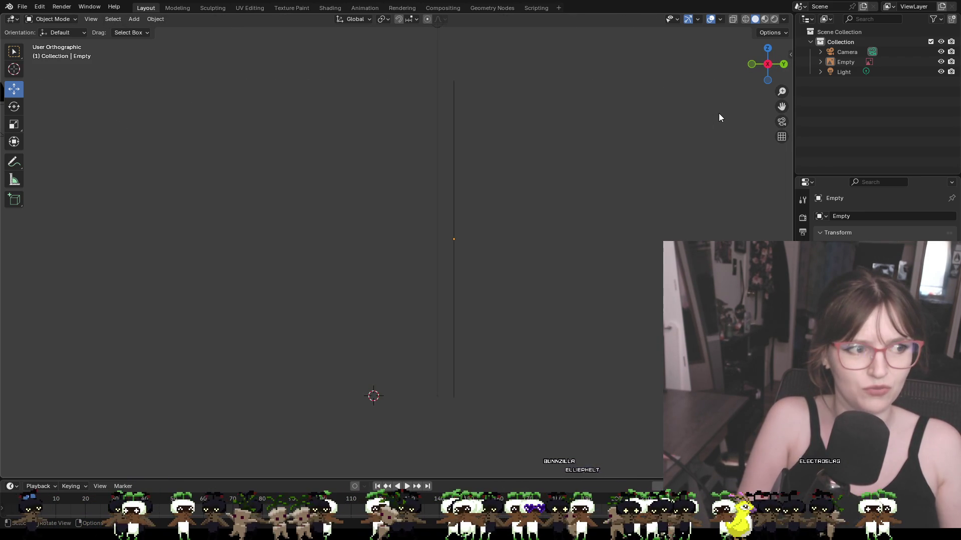
key(KP_6)
key(KP_6)
key(KP_6)
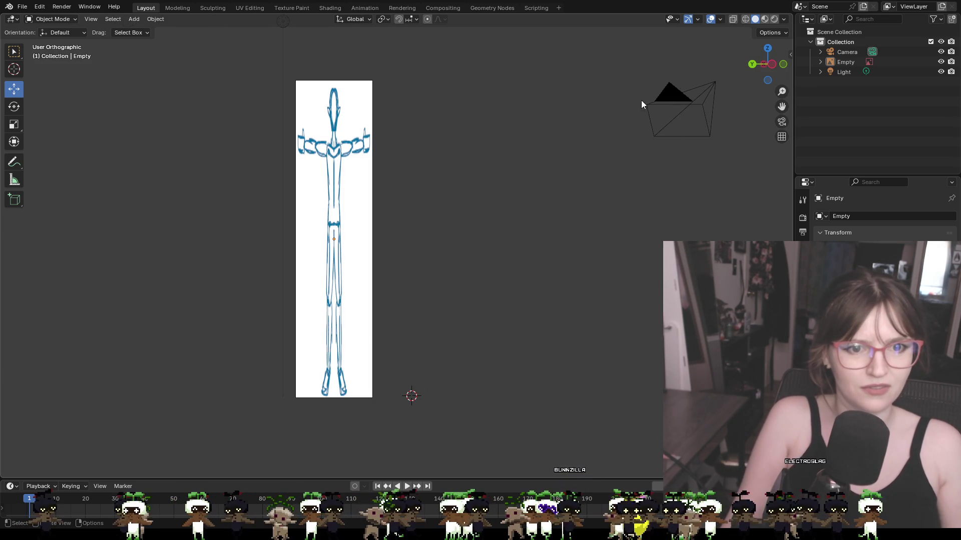
key(KP_6)
key(KP_6)
key(KP_6)
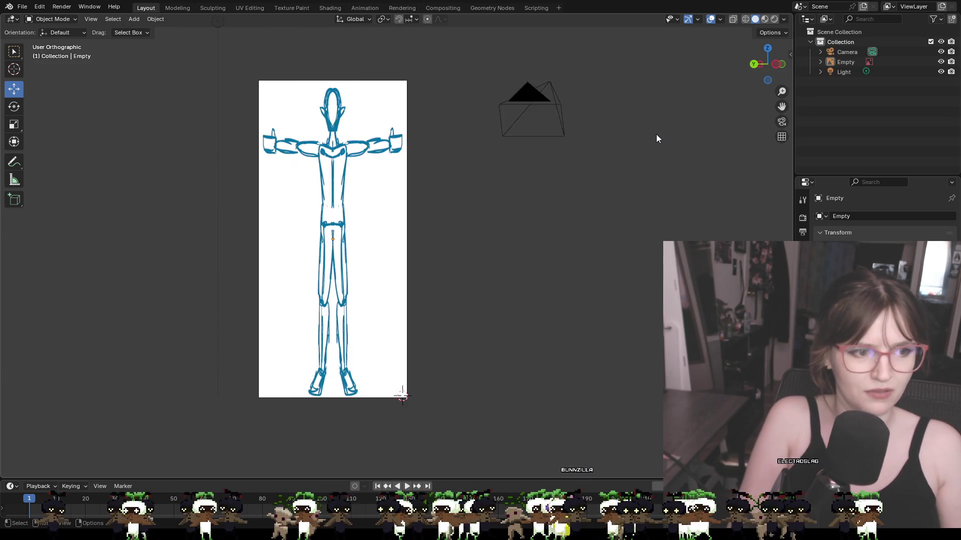
key(KP_6)
key(KP_6)
key(KP_6)
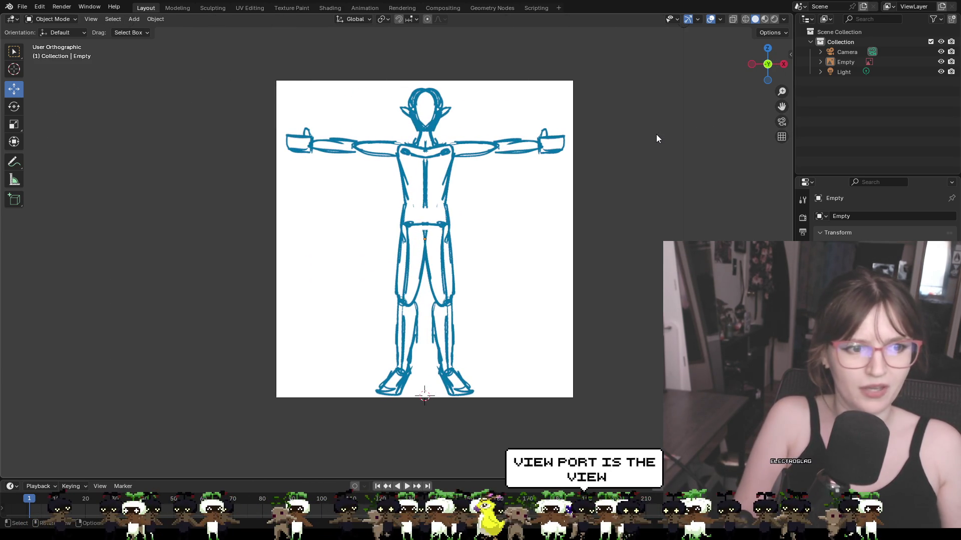
key(KP_6)
key(KP_6)
key(KP_6)
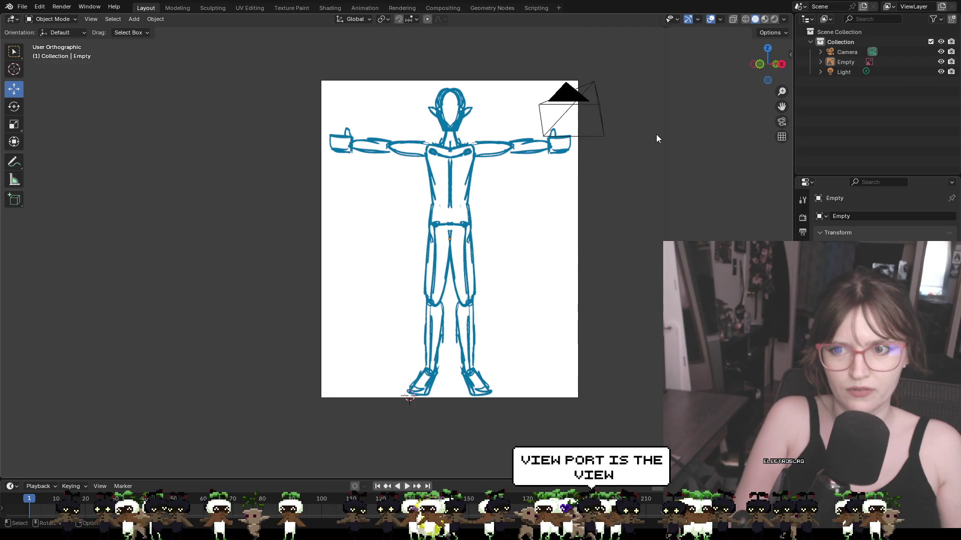
key(KP_6)
key(KP_6)
key(KP_6)
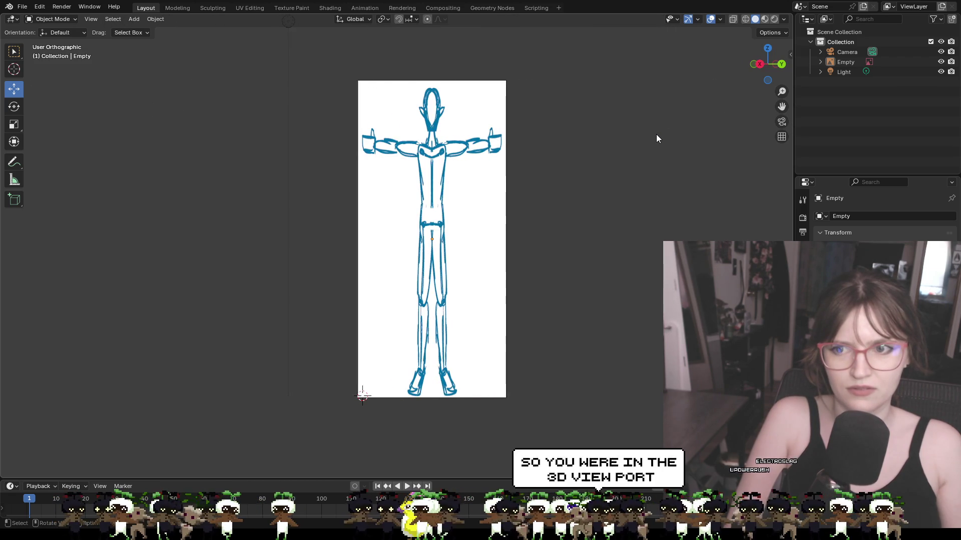
key(KP_5)
key(KP_1)
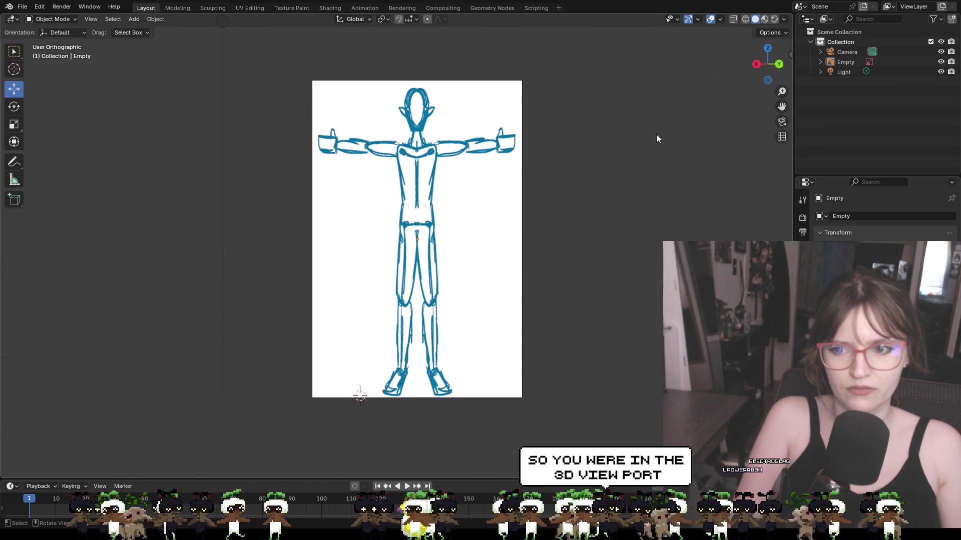
key(KP_6)
key(KP_6)
key(KP_6)
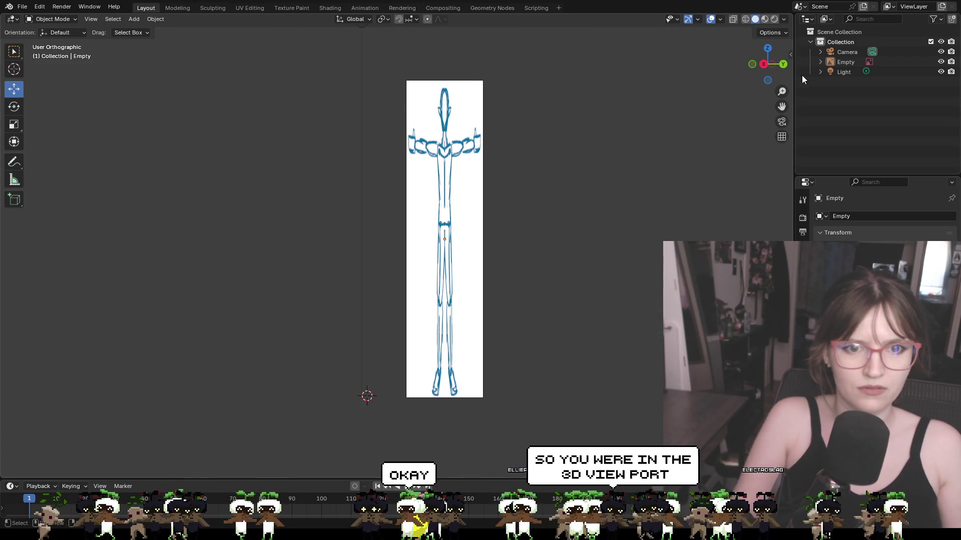
drag(757, 64, 766, 67)
click(765, 66)
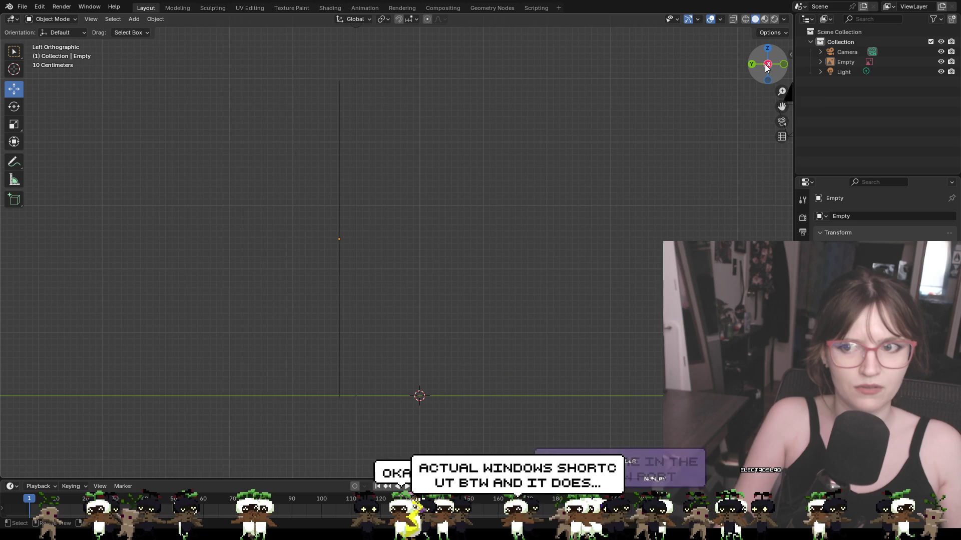
click(785, 67)
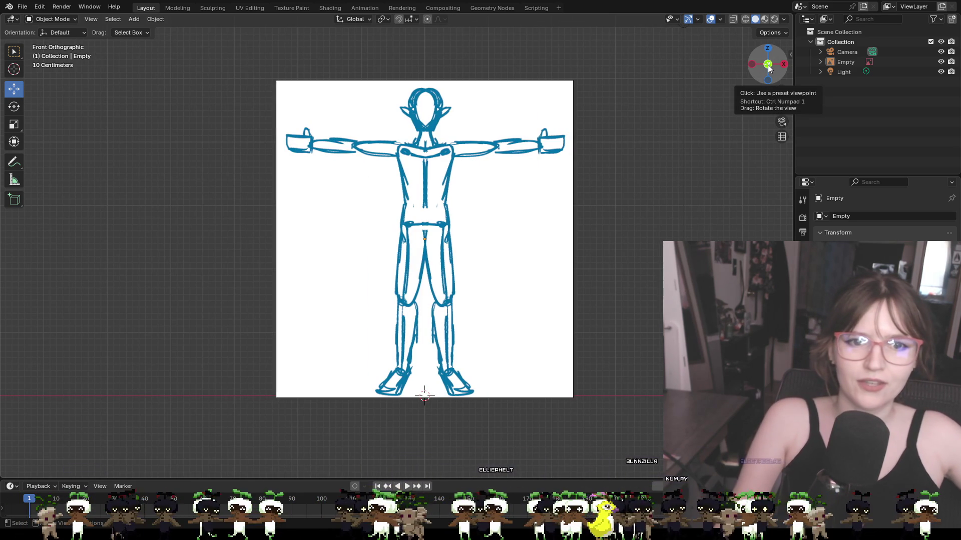
click(768, 65)
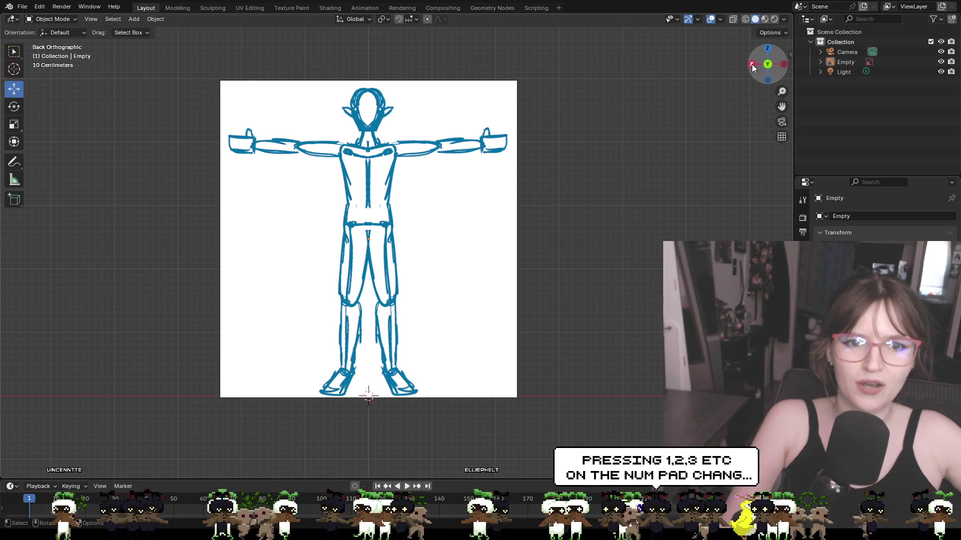
click(752, 65)
click(752, 65)
click(752, 65)
click(752, 65)
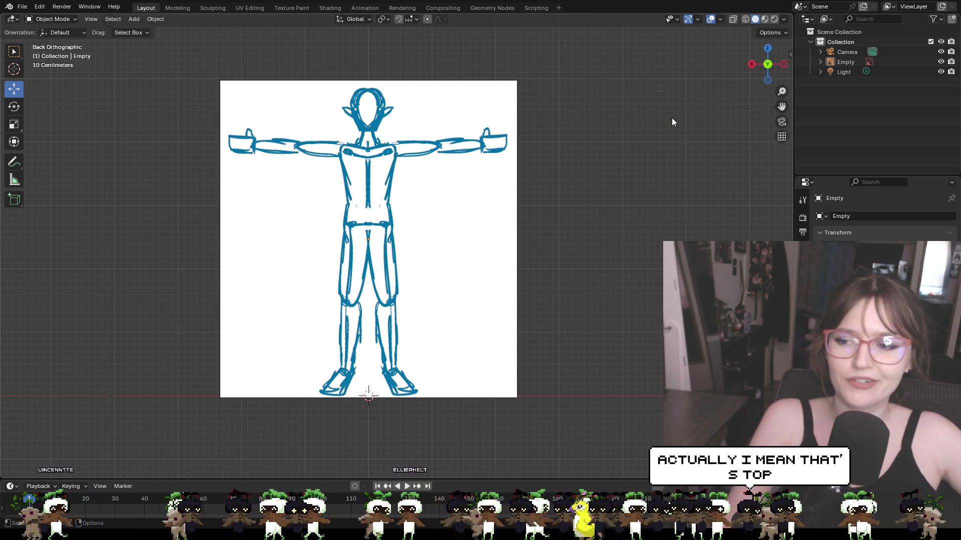
Step: Select and deselect the sketch image, then switch to Front Orthographic
click(398, 119)
click(407, 102)
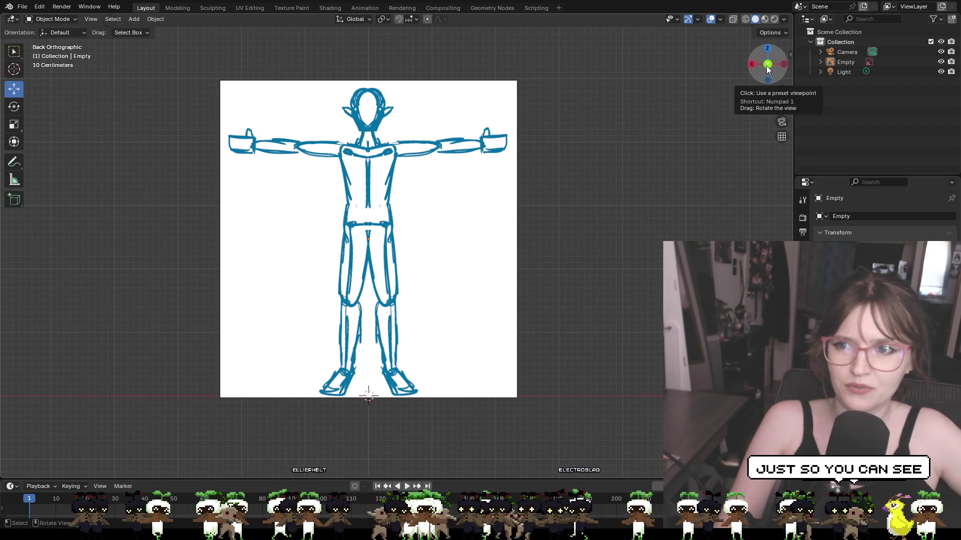
click(767, 66)
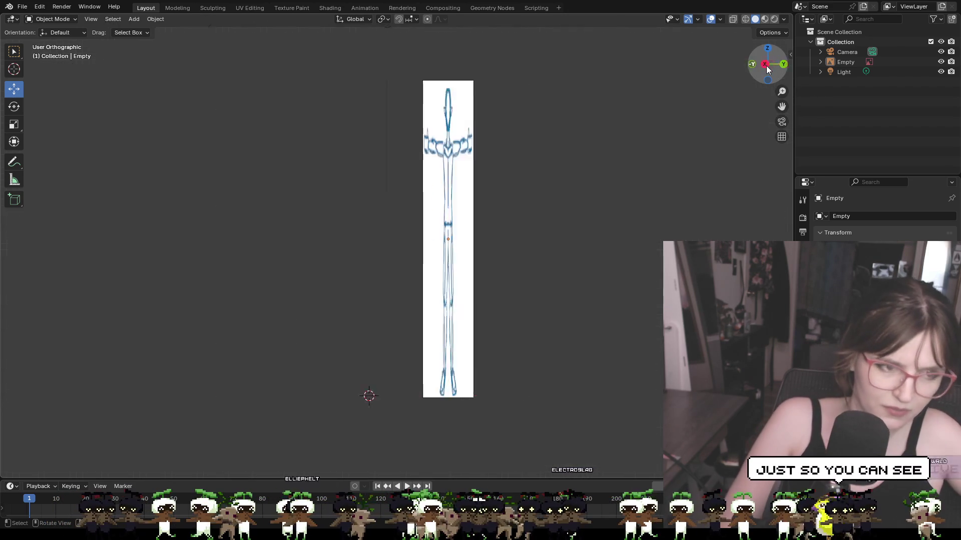
Step: Flip repeatedly between face-on and edge-on views of the sketch
click(767, 65)
click(768, 65)
click(767, 66)
click(767, 65)
click(767, 66)
click(767, 65)
click(768, 65)
click(769, 66)
click(768, 65)
click(768, 65)
click(768, 65)
click(768, 66)
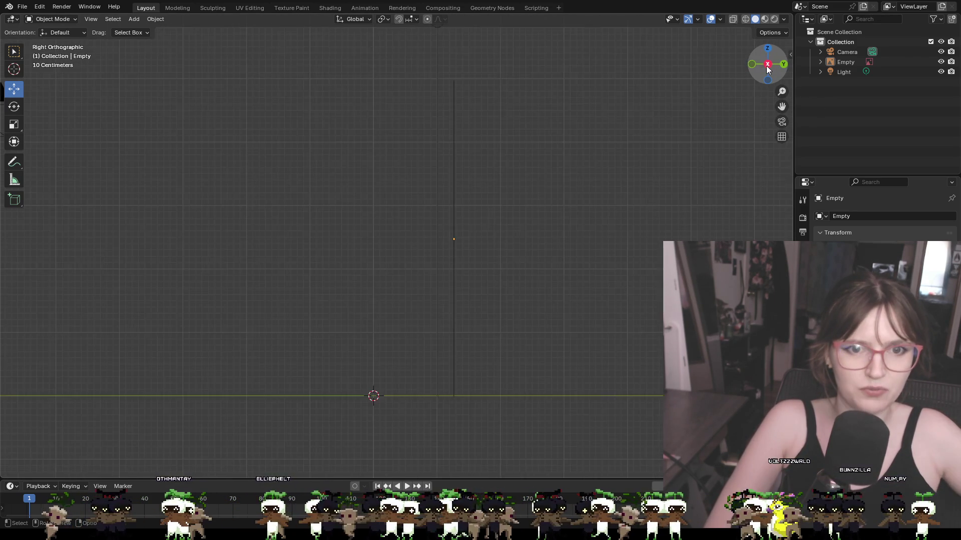
click(768, 66)
click(768, 66)
click(768, 66)
click(767, 66)
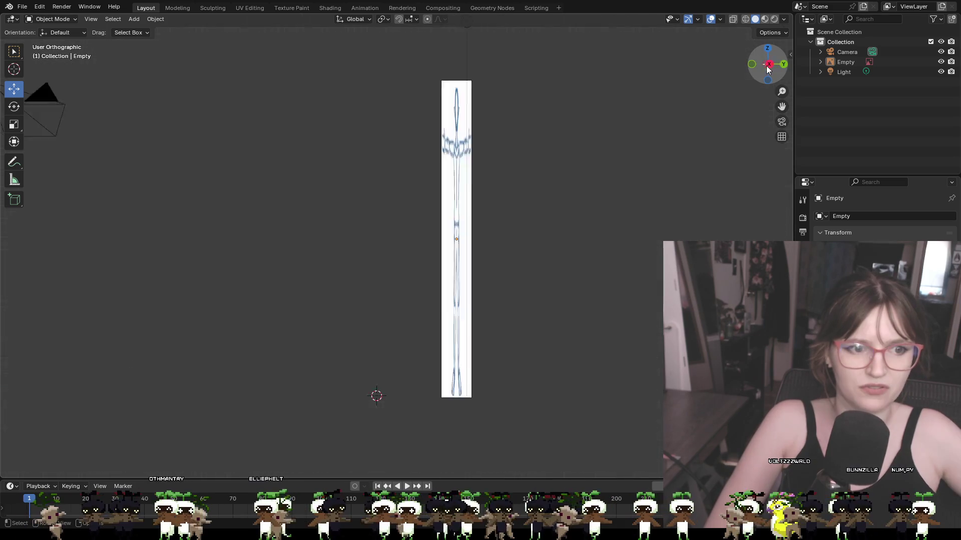
click(767, 66)
Step: Orbit into perspective and back, finishing zoomed in on Front Orthographic
drag(651, 201, 619, 142)
mouse_move(692, 129)
middle_down()
mouse_move(725, 166)
mouse_move(654, 127)
mouse_move(684, 150)
mouse_move(654, 155)
mouse_move(737, 89)
middle_up()
click(771, 68)
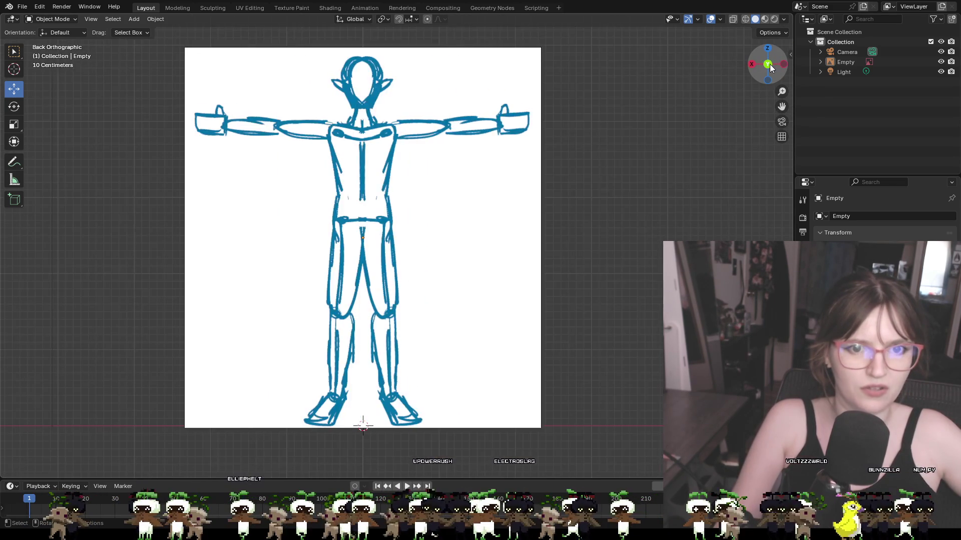
scroll(684, 230, down, 2)
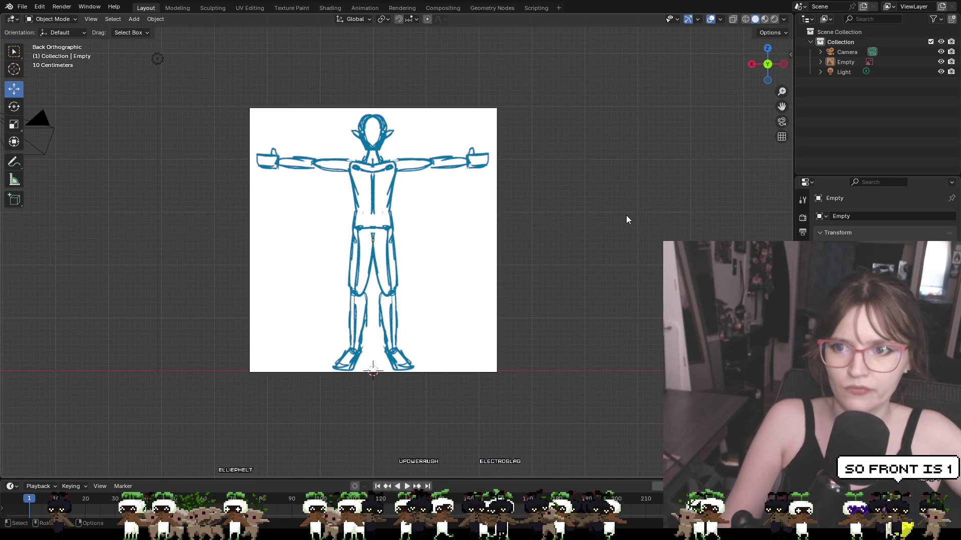
key(KP_1)
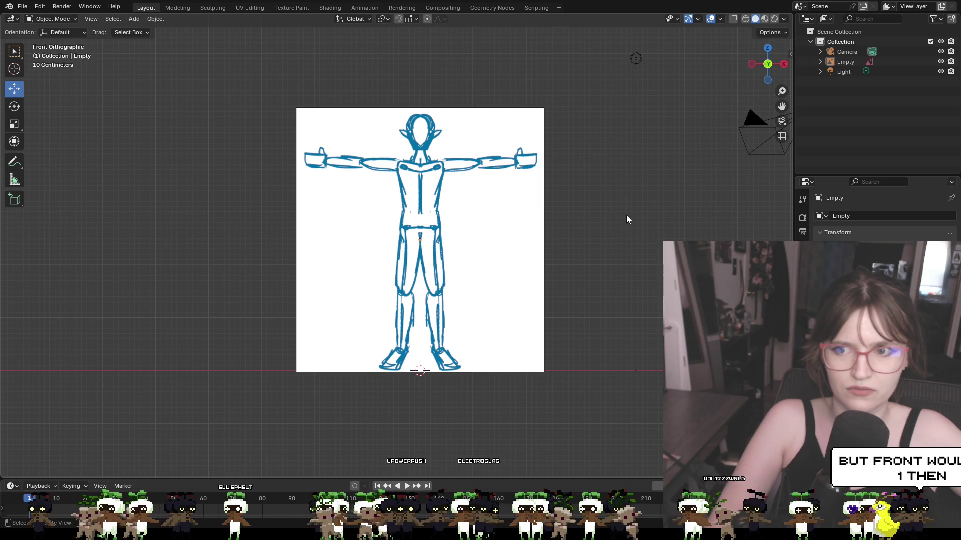
mouse_move(635, 213)
middle_down()
mouse_move(616, 246)
mouse_move(615, 299)
mouse_move(617, 231)
mouse_move(619, 253)
mouse_move(663, 183)
middle_up()
click(770, 63)
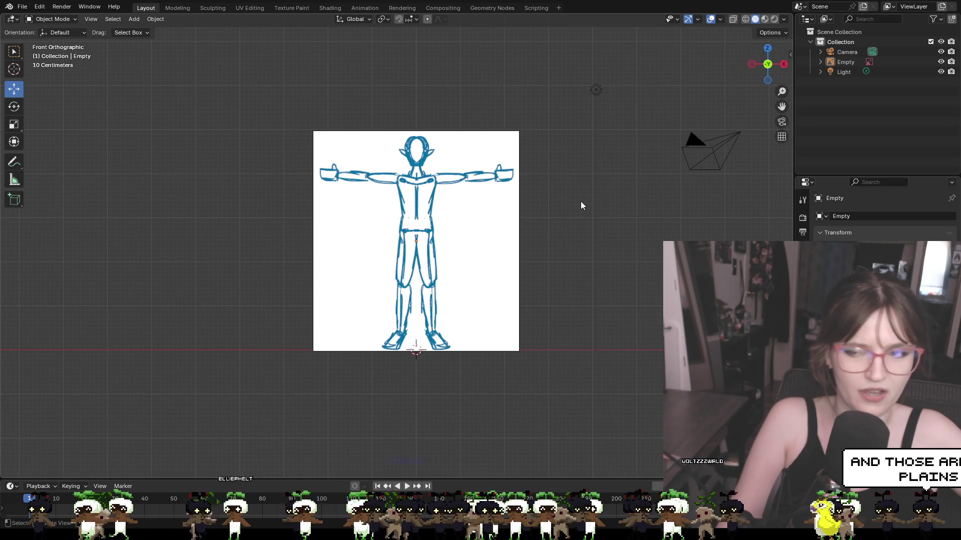
scroll(530, 223, up, 3)
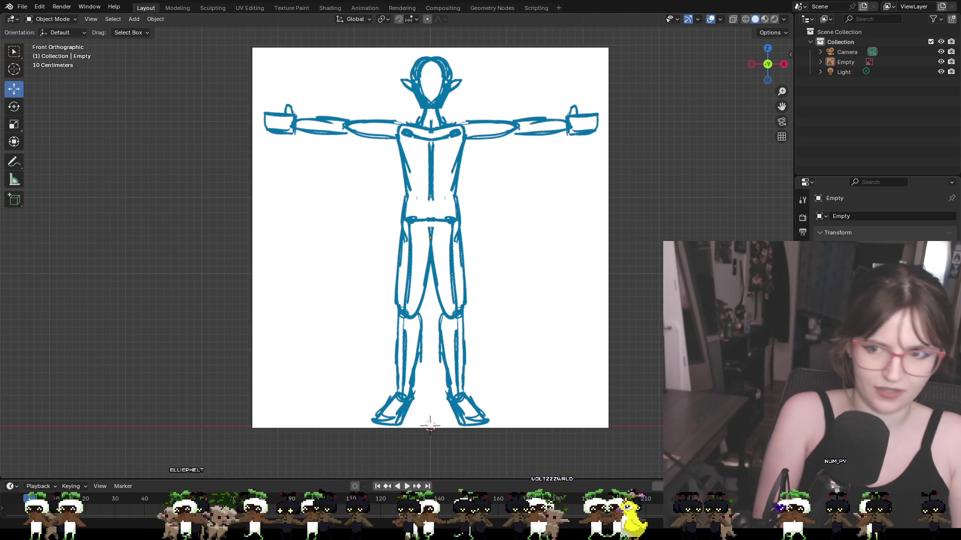
Step: Orbit into User Perspective and show the image Empty's Object Data settings
right_click(650, 217)
mouse_move(706, 228)
middle_down()
mouse_move(721, 240)
mouse_move(721, 280)
mouse_move(697, 235)
middle_up()
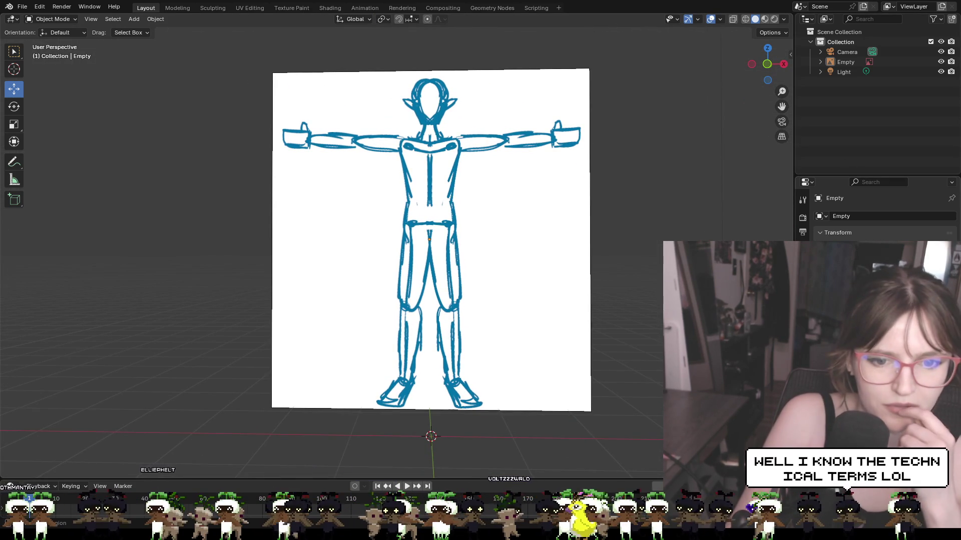
click(803, 328)
click(803, 314)
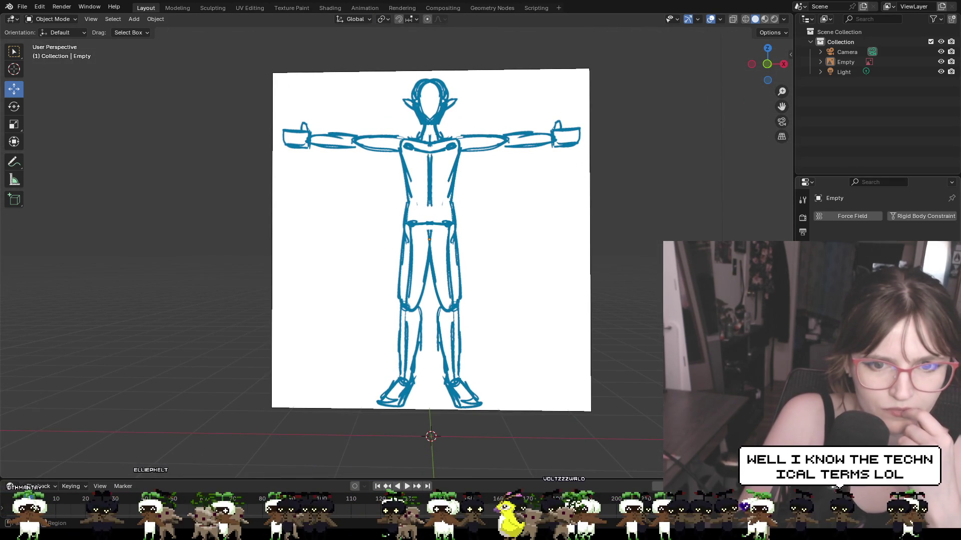
click(802, 328)
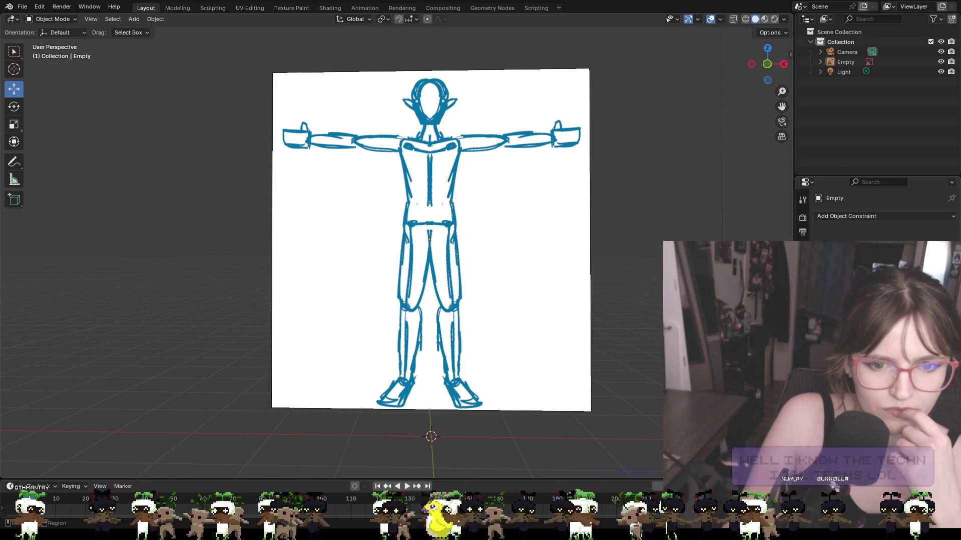
click(803, 342)
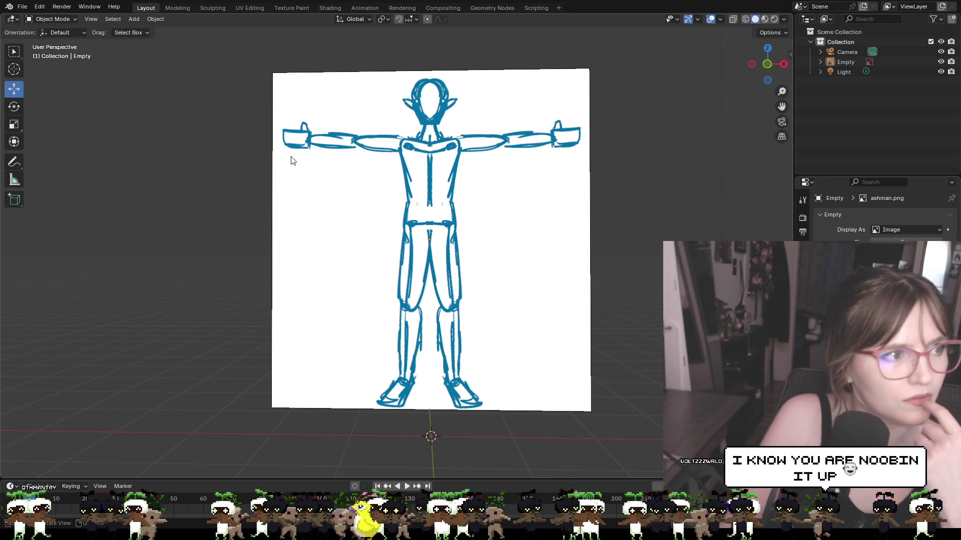
Step: Add a mesh cube at the world origin and zoom the view
click(62, 20)
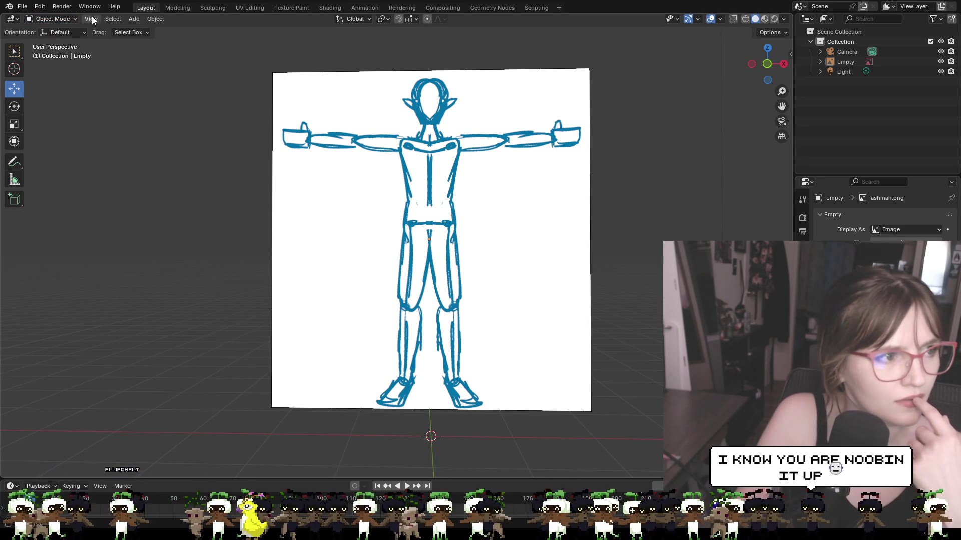
click(134, 20)
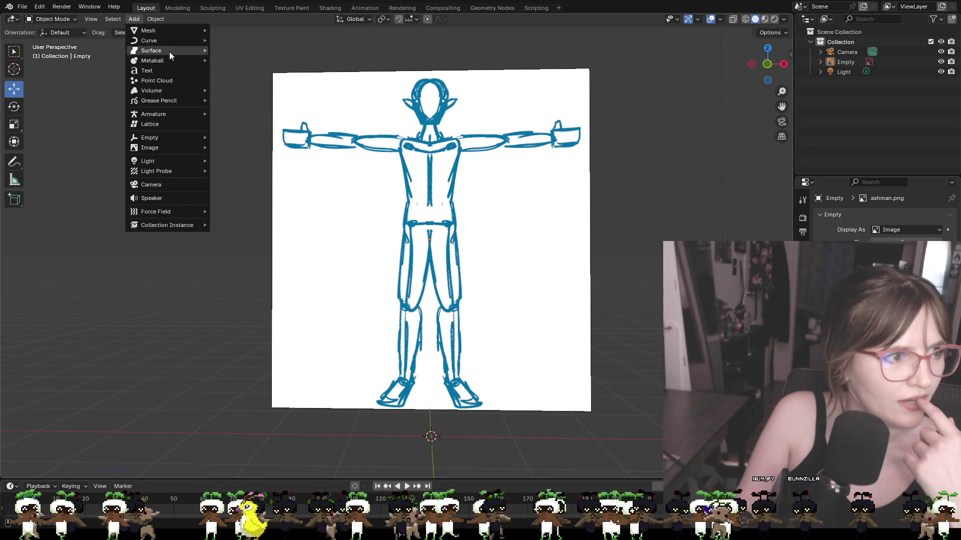
mouse_move(173, 30)
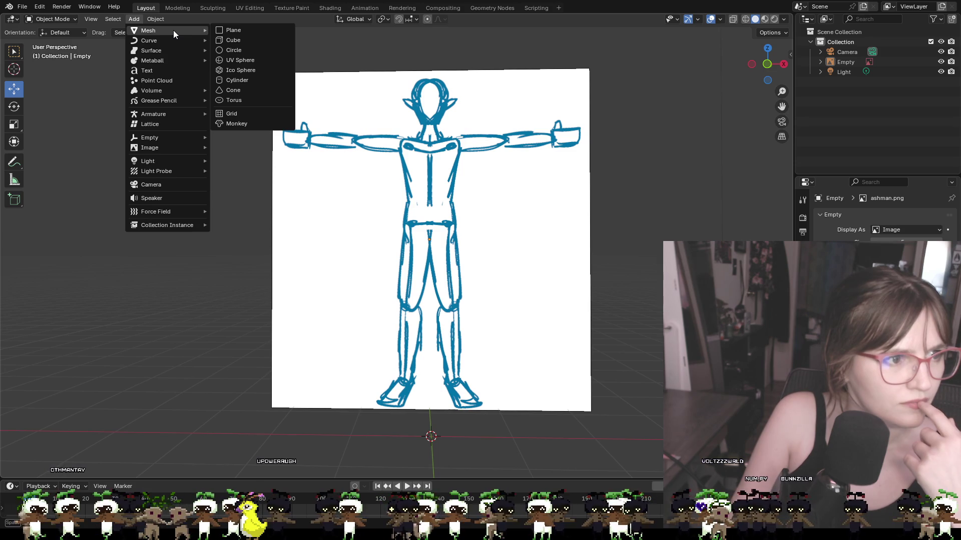
click(231, 41)
scroll(428, 348, down, 2)
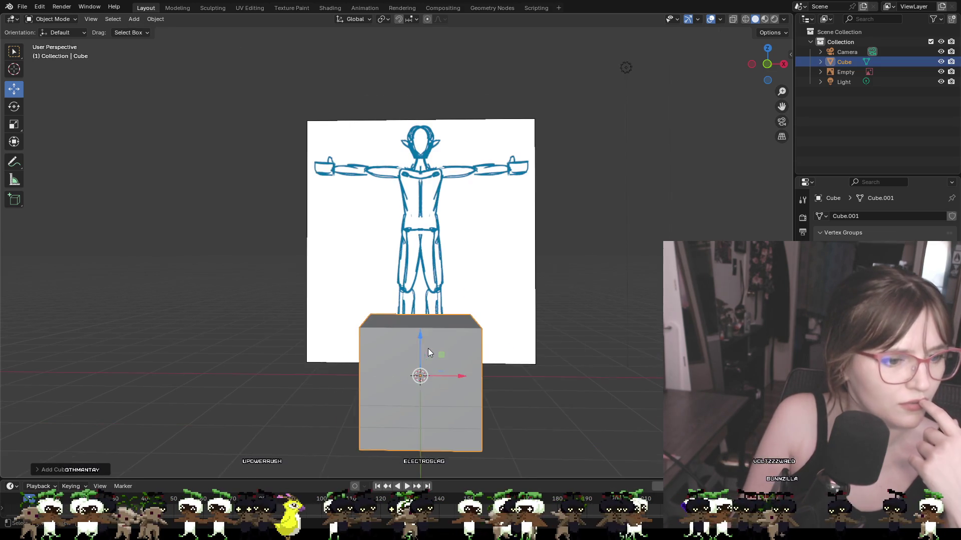
scroll(426, 356, up, 1)
scroll(665, 134, up, 1)
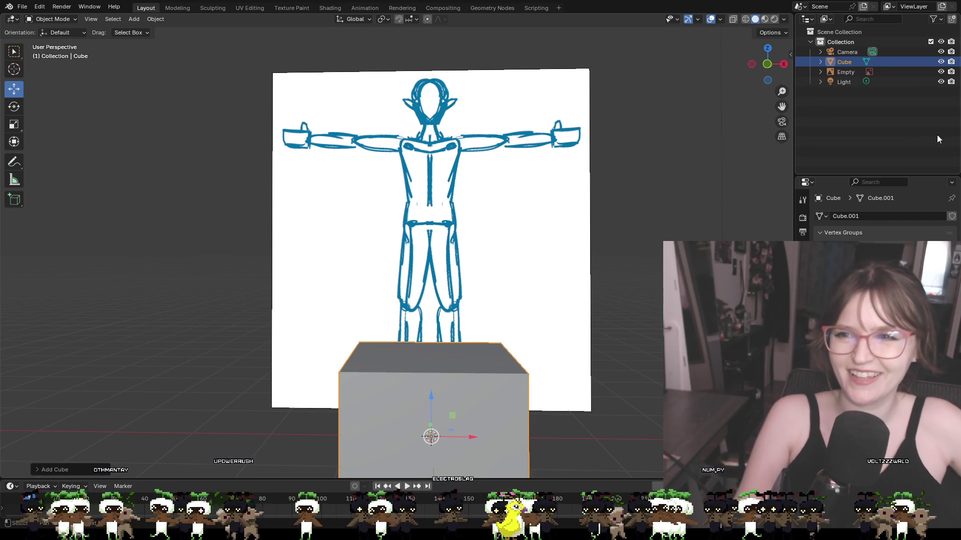
Step: Show the cube's Modifier properties in the Properties editor
click(802, 323)
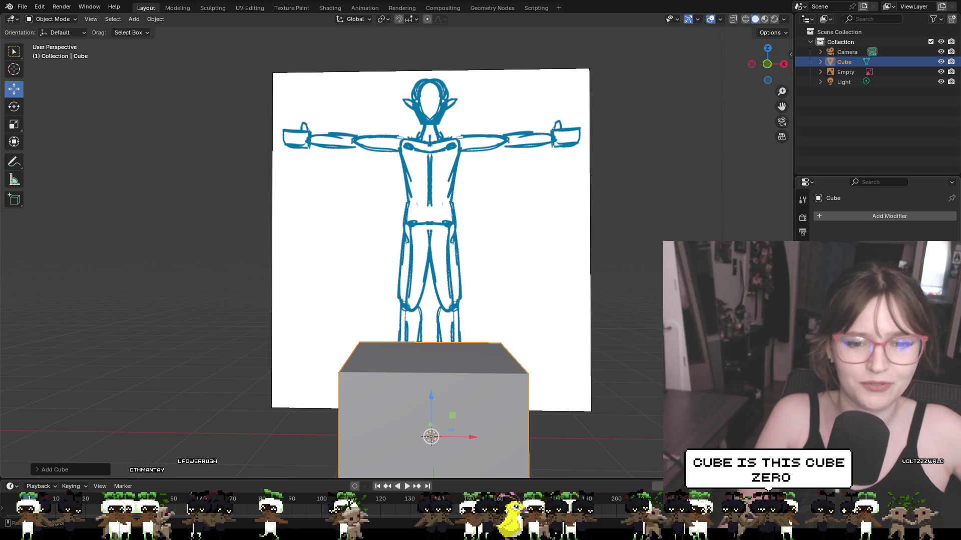
click(802, 381)
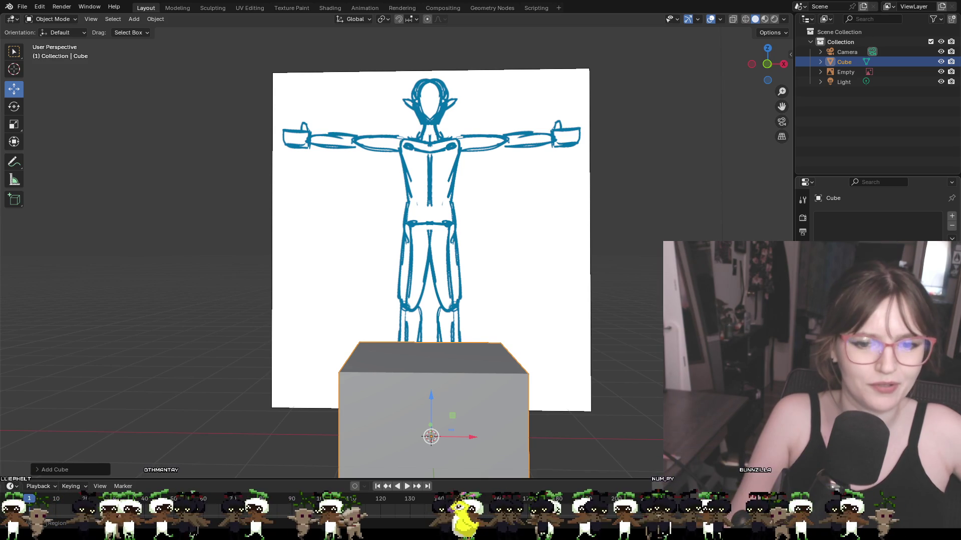
click(803, 318)
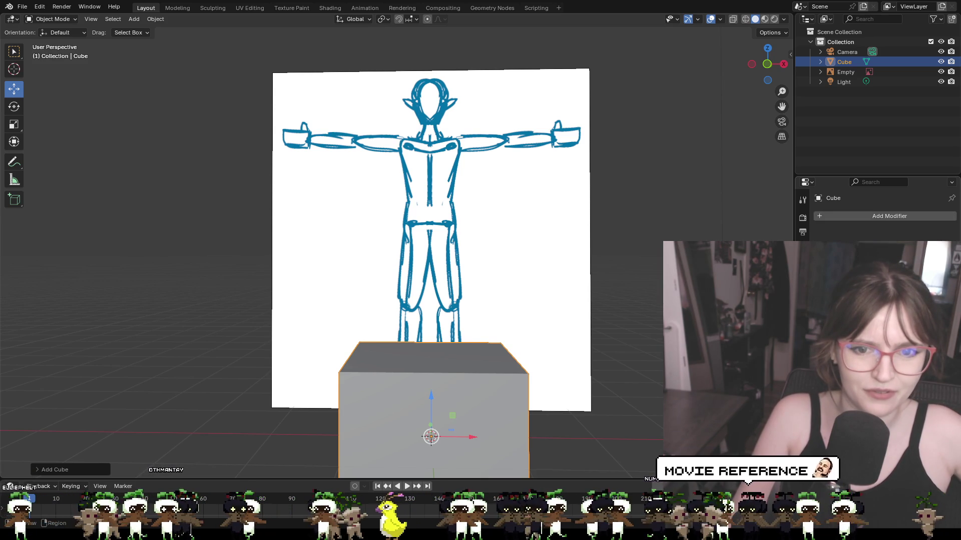
Step: Add a Mirror modifier to the cube by searching 'mi'
click(850, 216)
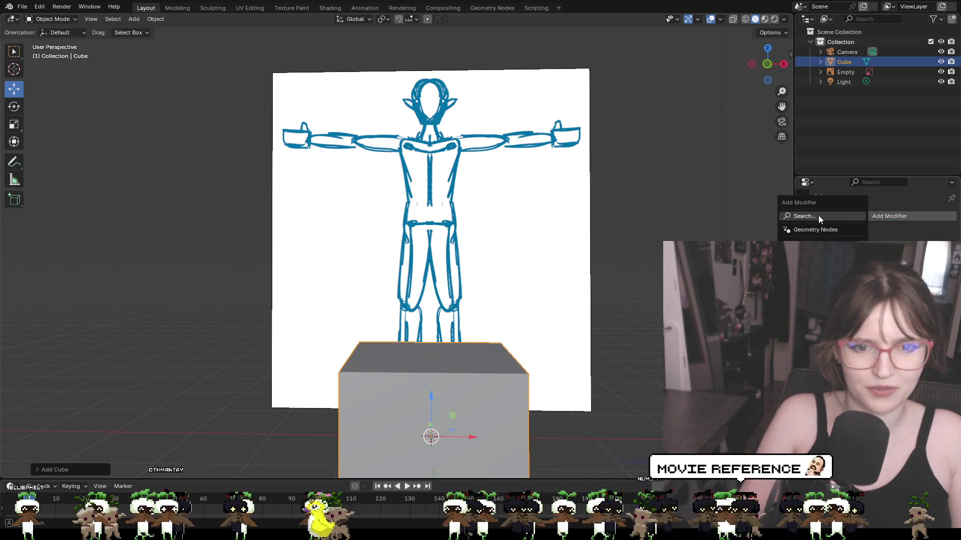
click(818, 216)
text(mi)
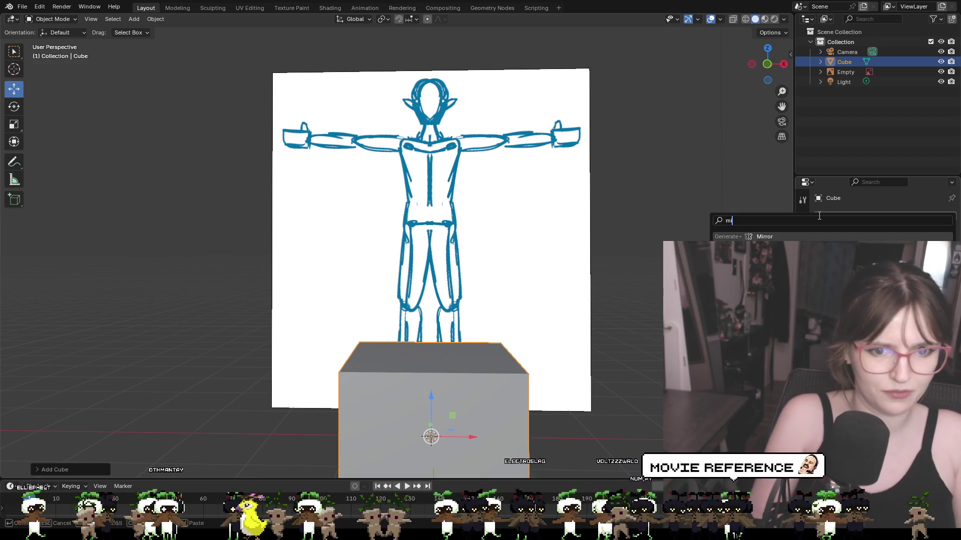
click(766, 236)
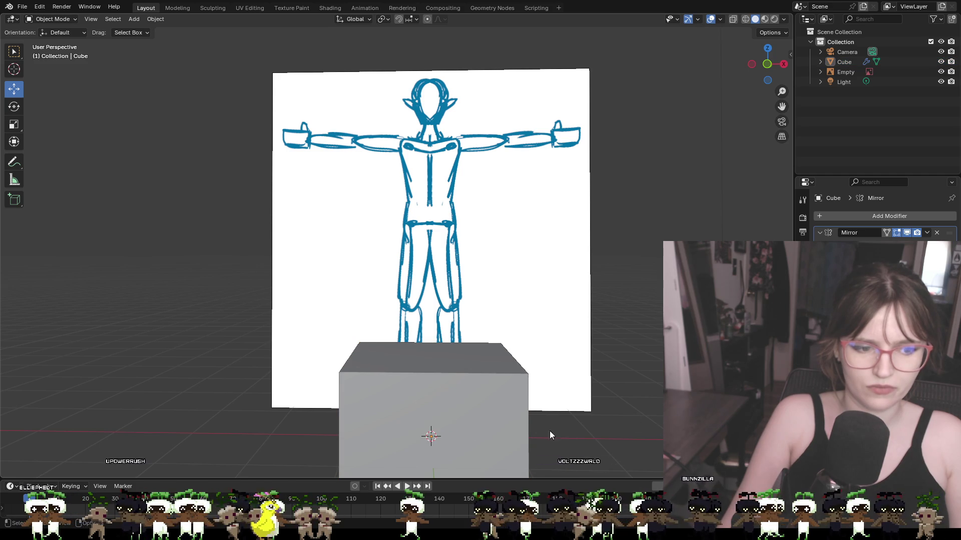
Step: Raise the cube up over the sketch's legs and hips, undoing two sideways moves
mouse_move(453, 440)
mouse_down()
mouse_move(543, 439)
mouse_move(585, 425)
mouse_up()
key(ctrl+z)
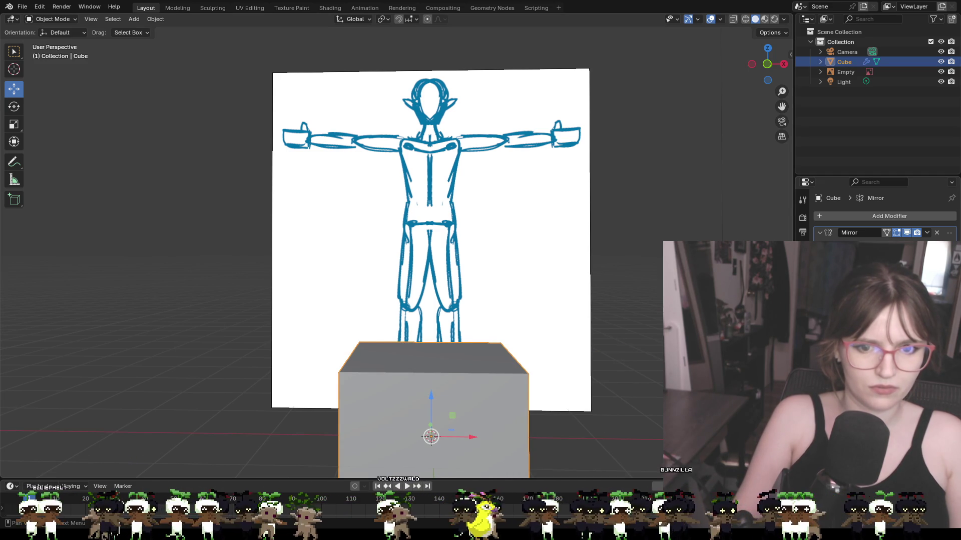
drag(467, 438, 589, 437)
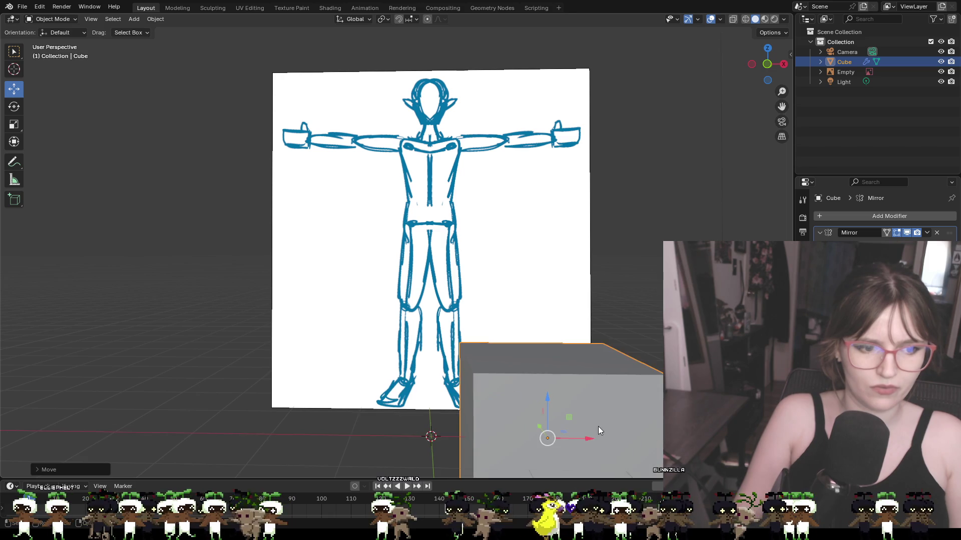
key(ctrl+z)
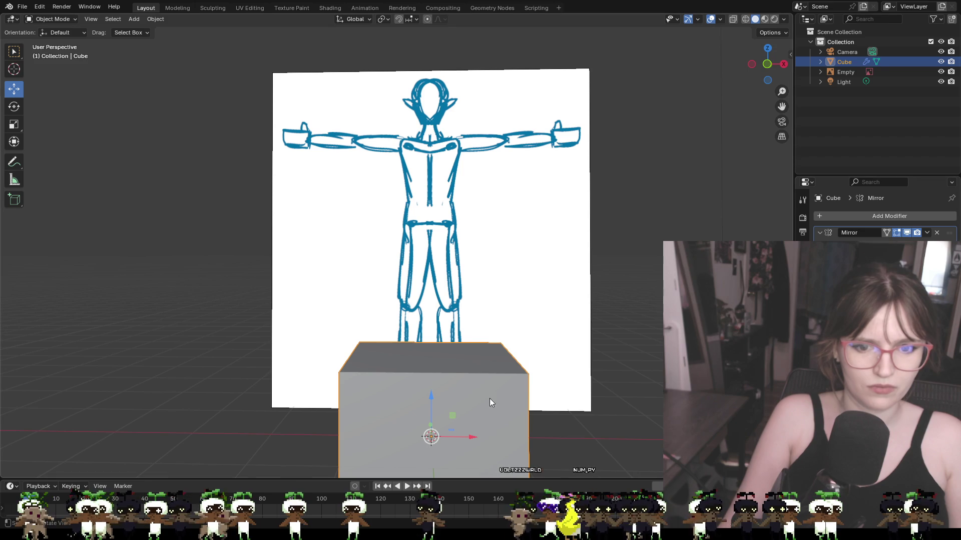
drag(423, 415, 424, 311)
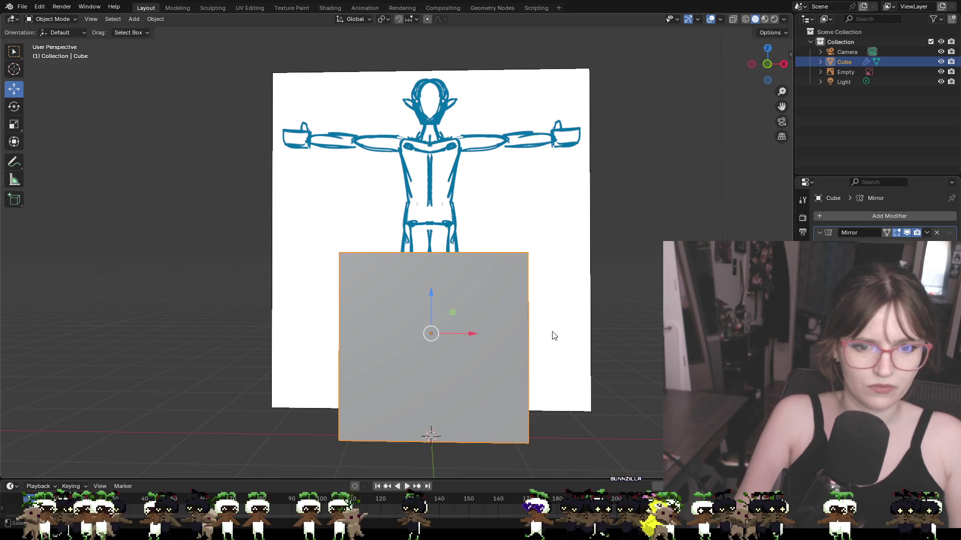
click(867, 66)
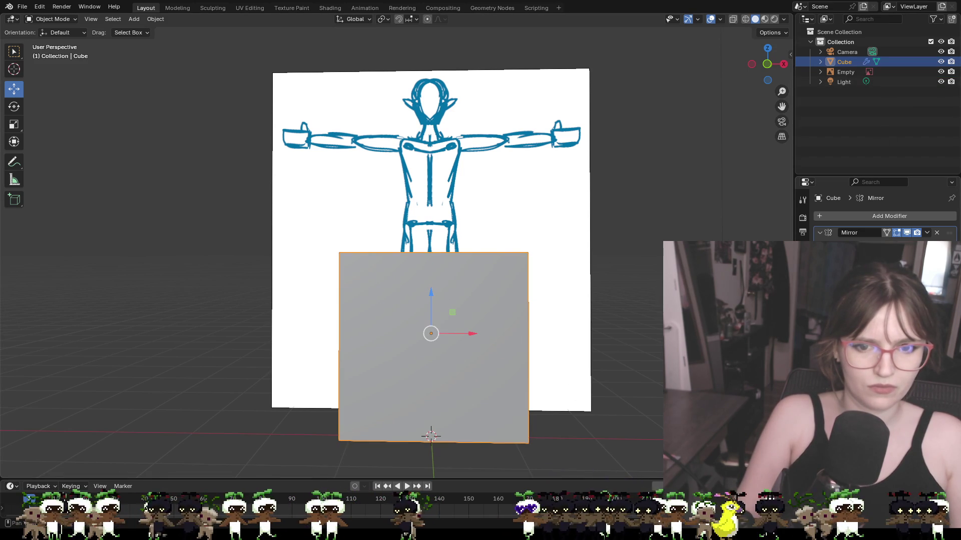
Step: Orbit to look slightly down on the cube and list the interaction modes
mouse_move(601, 362)
middle_down()
mouse_move(656, 385)
mouse_move(604, 388)
mouse_move(600, 372)
middle_up()
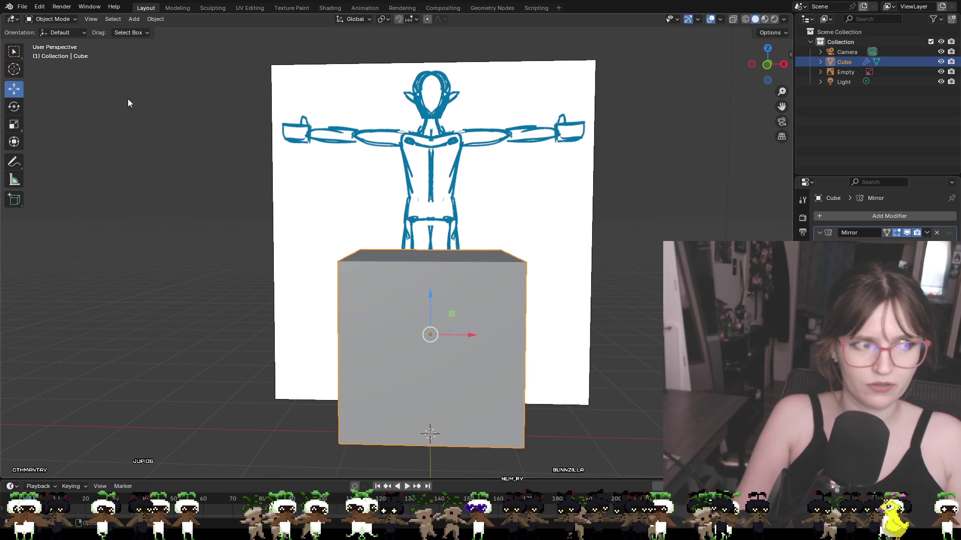
click(71, 19)
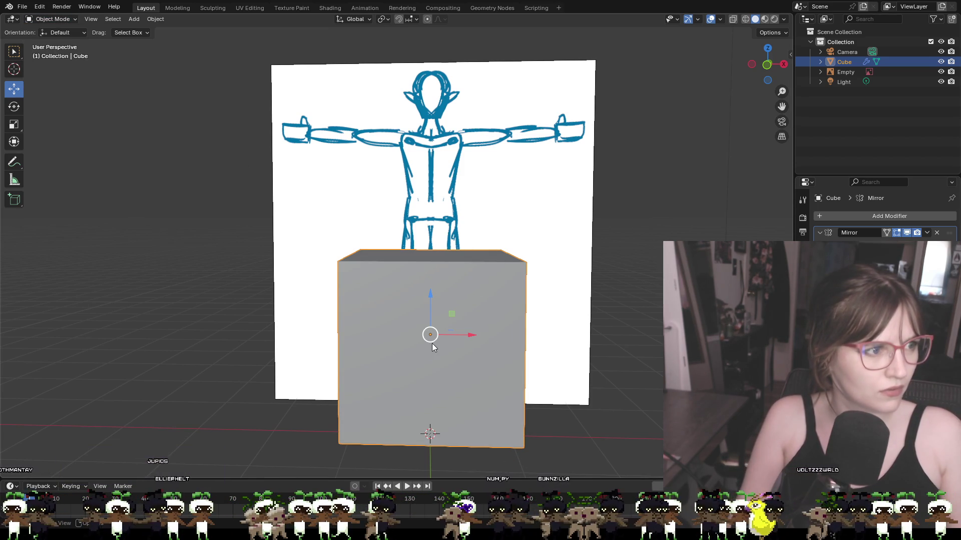
click(59, 20)
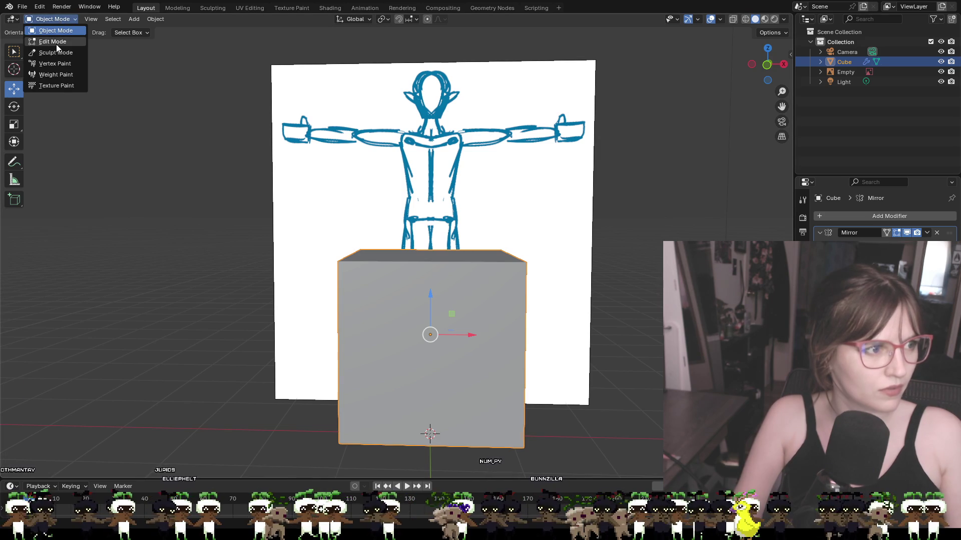
Step: In Edit Mode, select the whole cube and move it right of centre
click(56, 44)
key(alt+a)
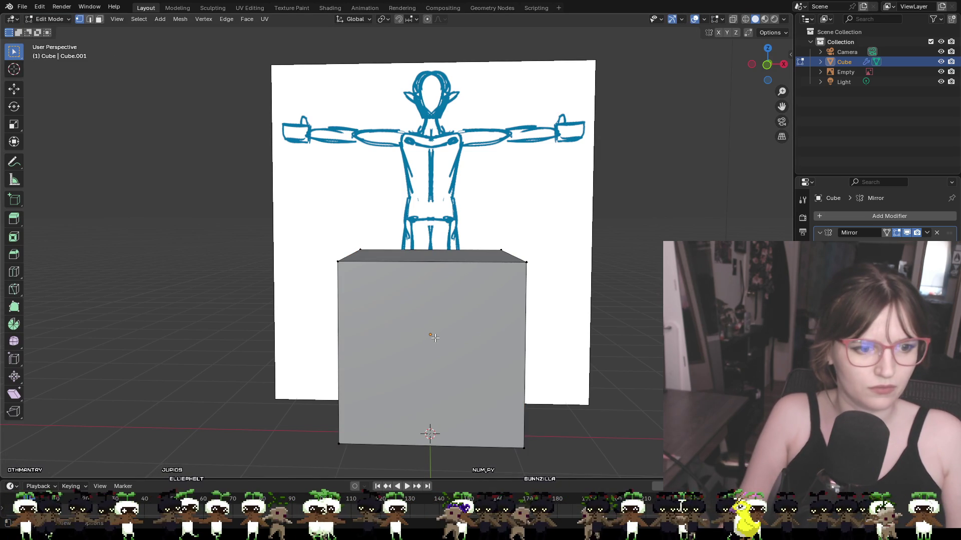
click(14, 89)
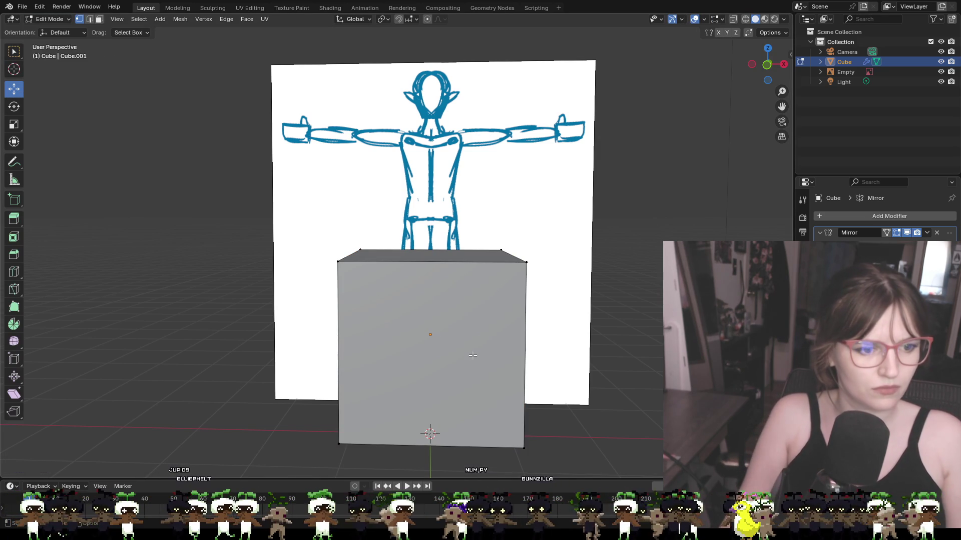
drag(278, 217, 599, 456)
drag(472, 314, 589, 317)
right_click(590, 320)
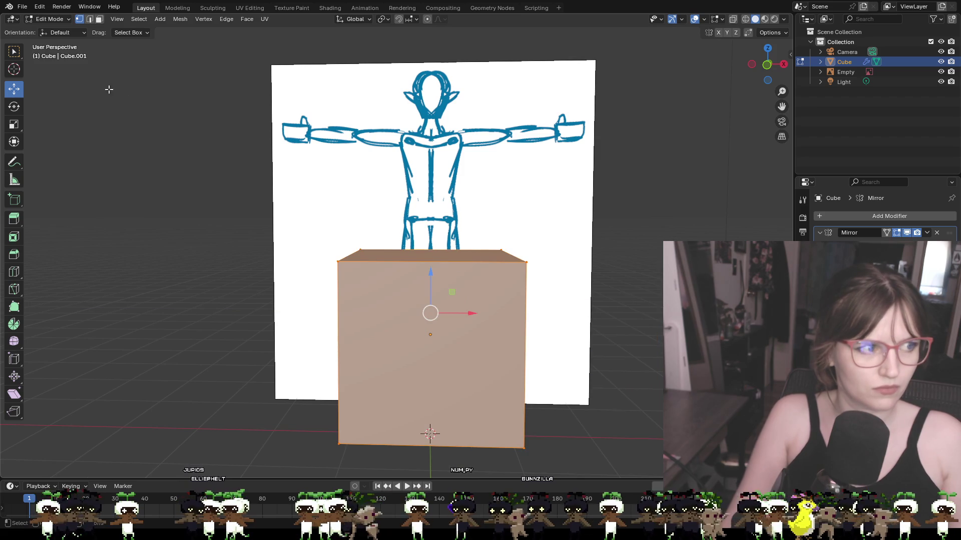
drag(464, 334, 557, 342)
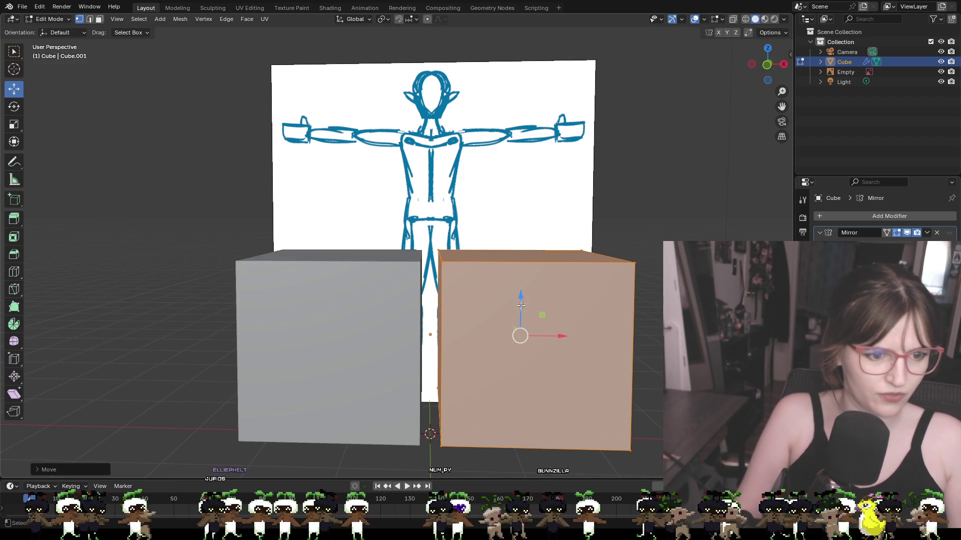
Step: In front view, scale the cube to about 0.2 and move the blocks down to the feet
scroll(532, 304, up, 2)
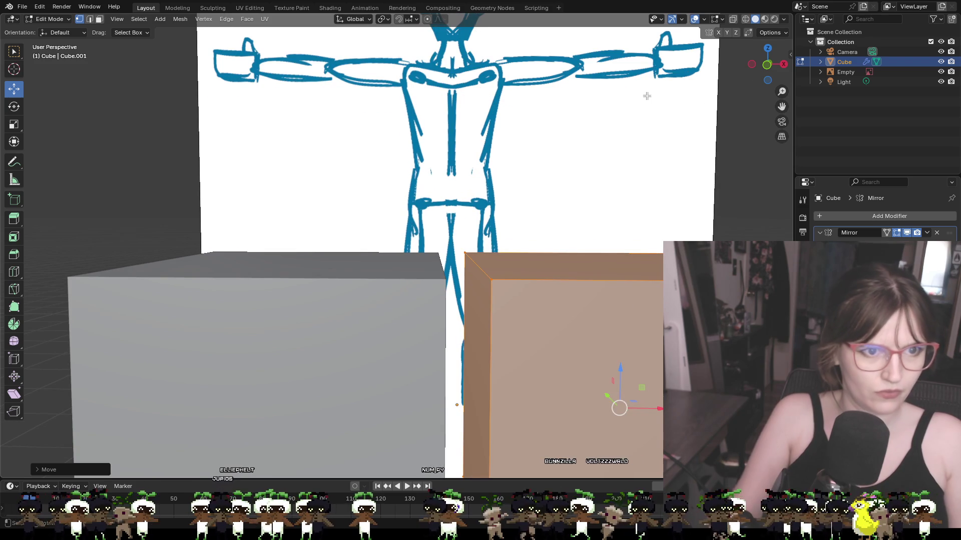
key(KP_1)
mouse_move(607, 287)
shift+middle_down()
mouse_move(607, 140)
mouse_move(591, 136)
shift+middle_up()
drag(585, 209, 583, 250)
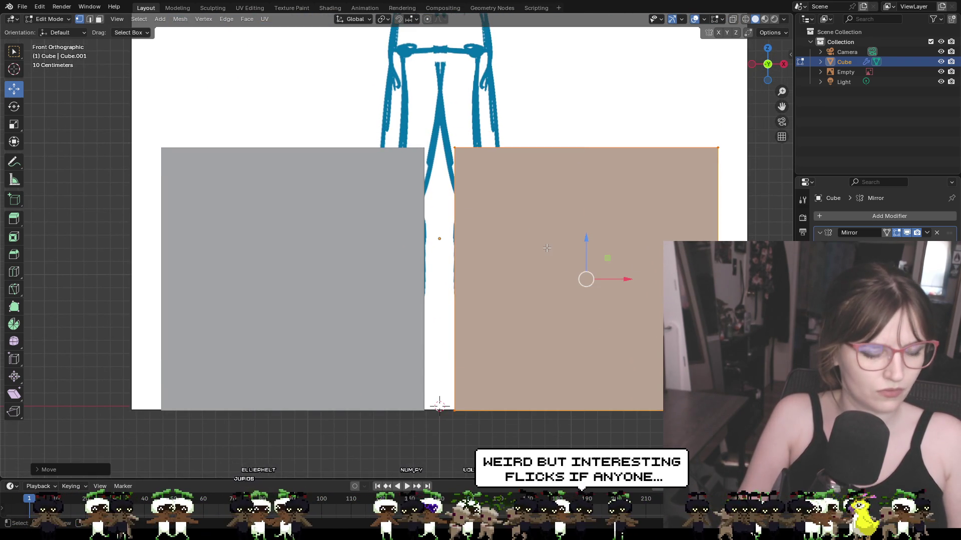
key(s)
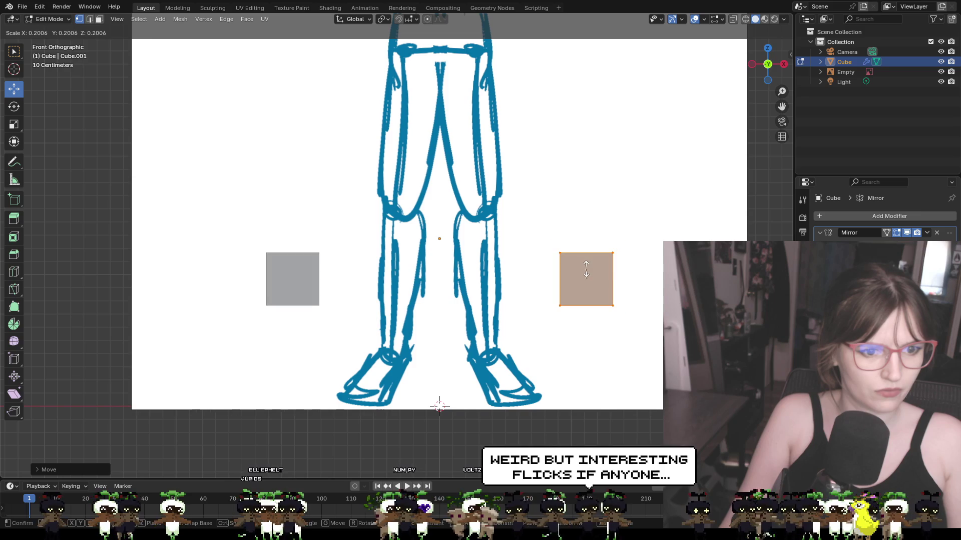
click(586, 269)
mouse_move(586, 278)
mouse_down()
mouse_move(545, 346)
mouse_move(550, 400)
mouse_up()
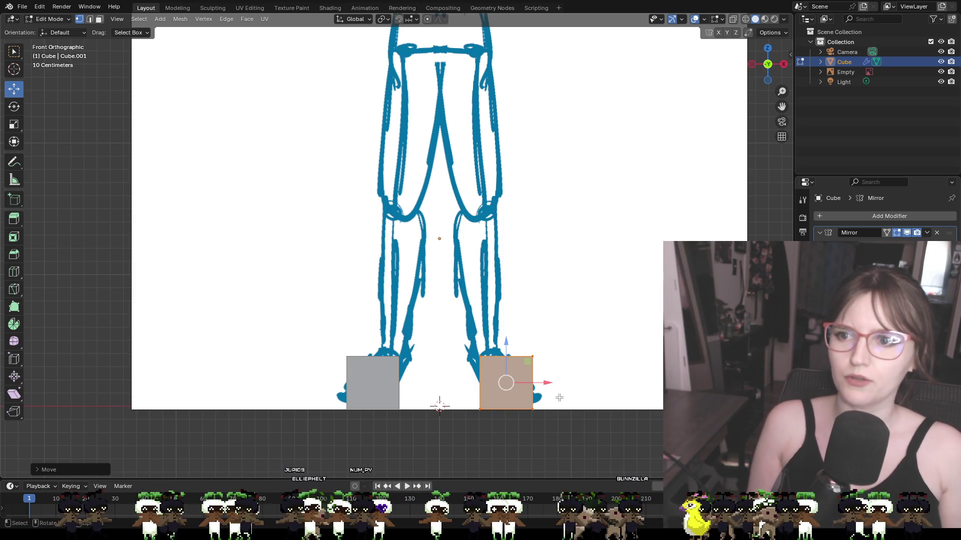
scroll(522, 374, up, 2)
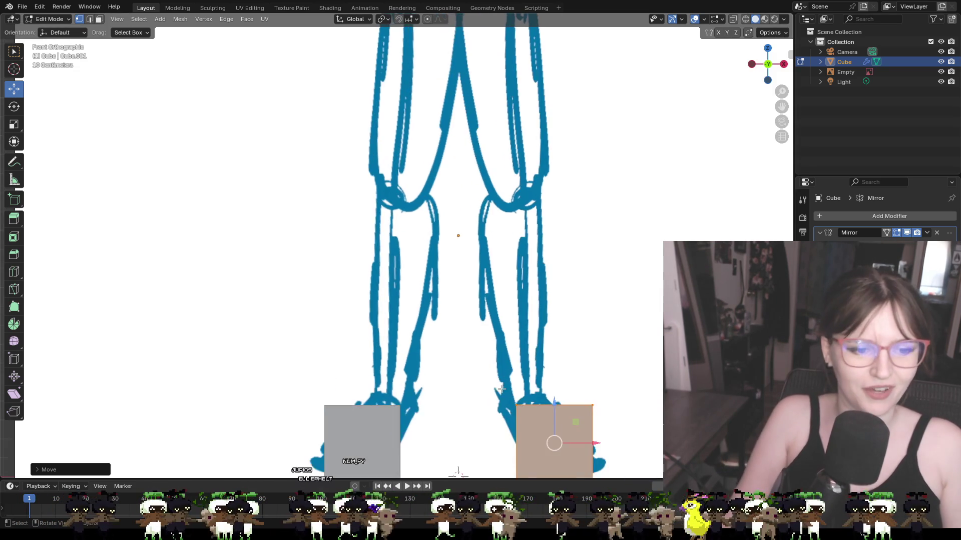
Step: Orbit into perspective to inspect both foot cubes, undoing a stray move
mouse_move(635, 454)
middle_down()
mouse_move(651, 427)
mouse_move(595, 345)
mouse_move(542, 365)
mouse_move(467, 362)
mouse_move(447, 347)
middle_up()
mouse_move(341, 292)
mouse_down()
mouse_move(342, 321)
mouse_move(344, 285)
mouse_move(348, 296)
mouse_up()
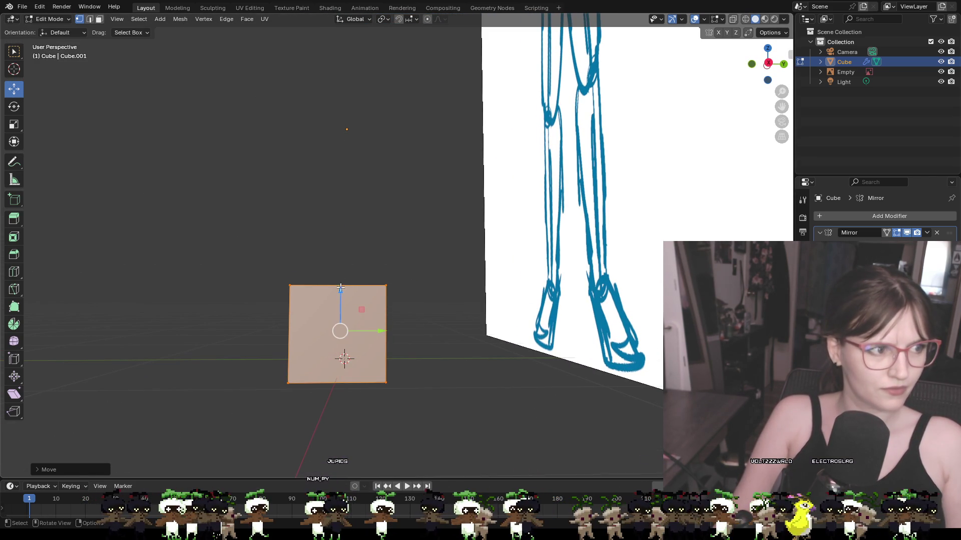
mouse_move(416, 368)
middle_down()
mouse_move(497, 388)
mouse_move(431, 395)
mouse_move(520, 397)
middle_up()
key(ctrl+z)
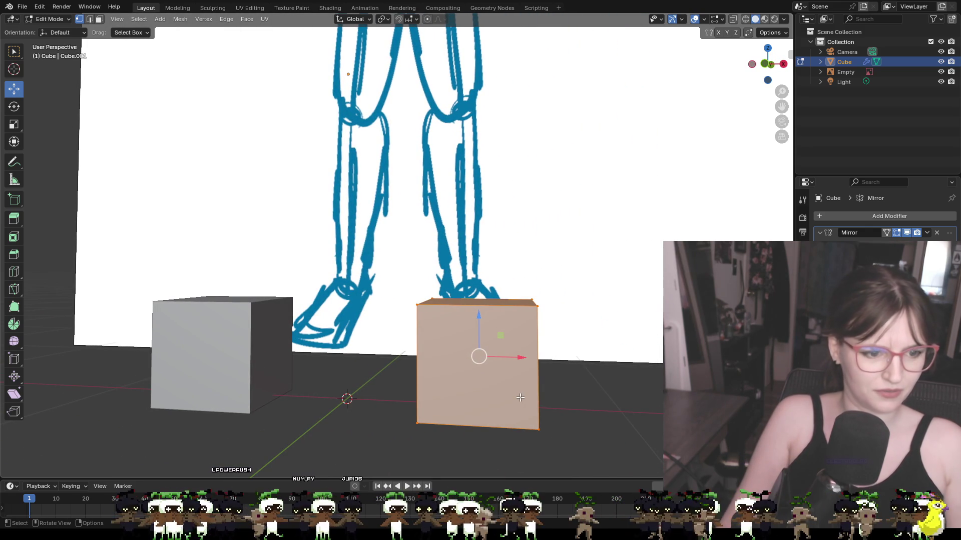
key(ctrl+z)
middle_drag(520, 396, 514, 364)
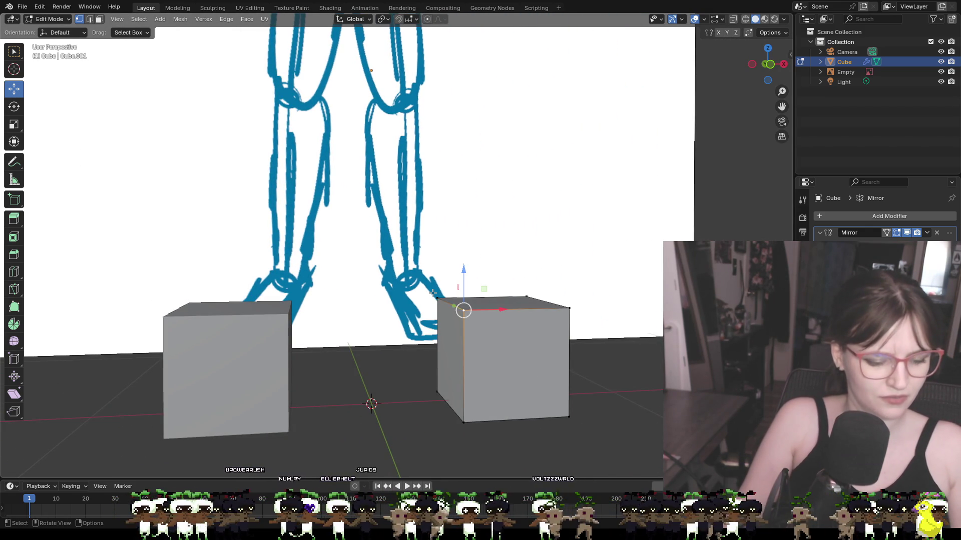
Step: Select all of the cube's geometry and delete its vertices
key(a)
key(x)
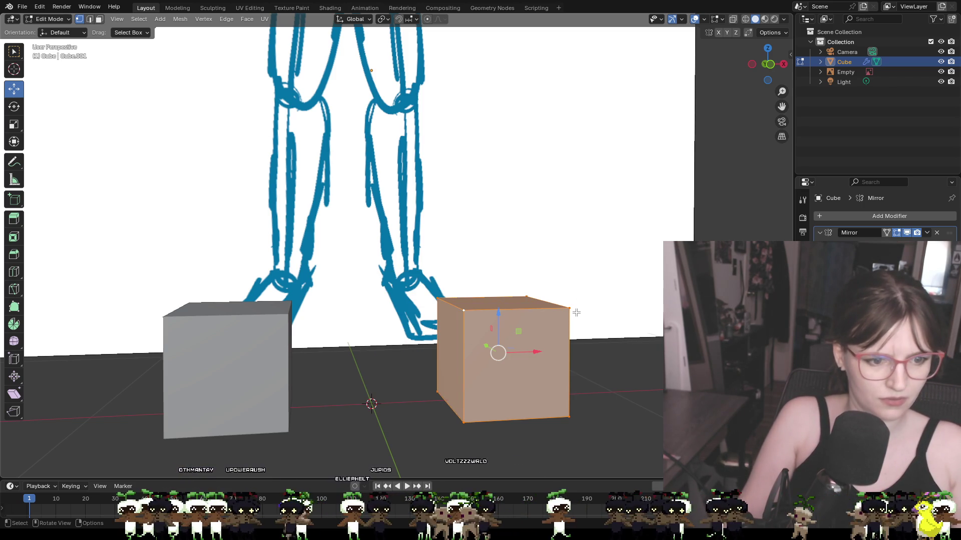
key(x)
key(Escape)
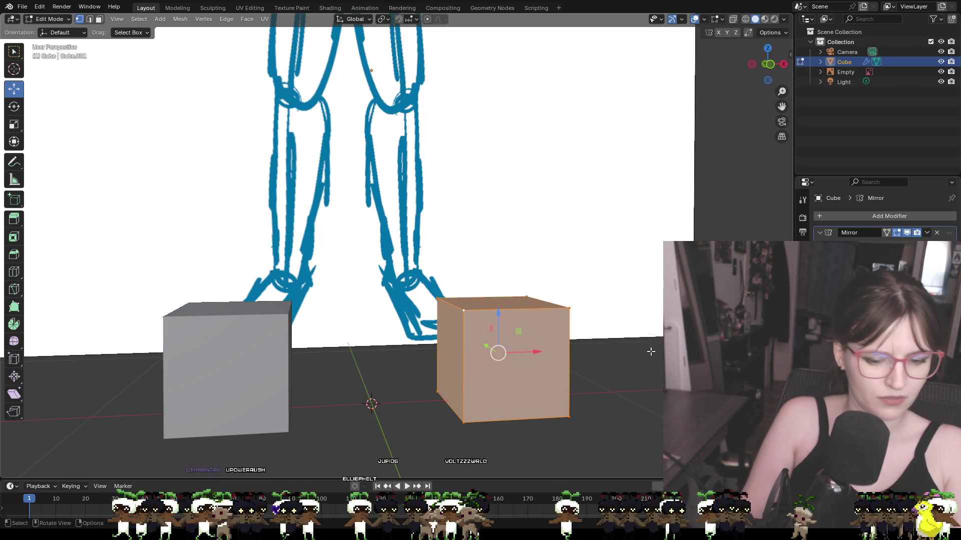
key(alt+a)
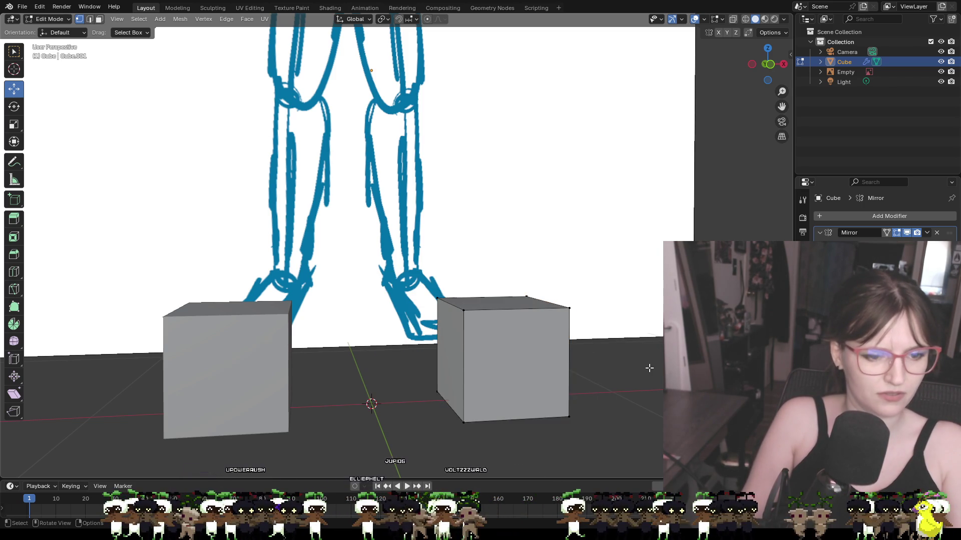
key(a)
key(ctrl+v)
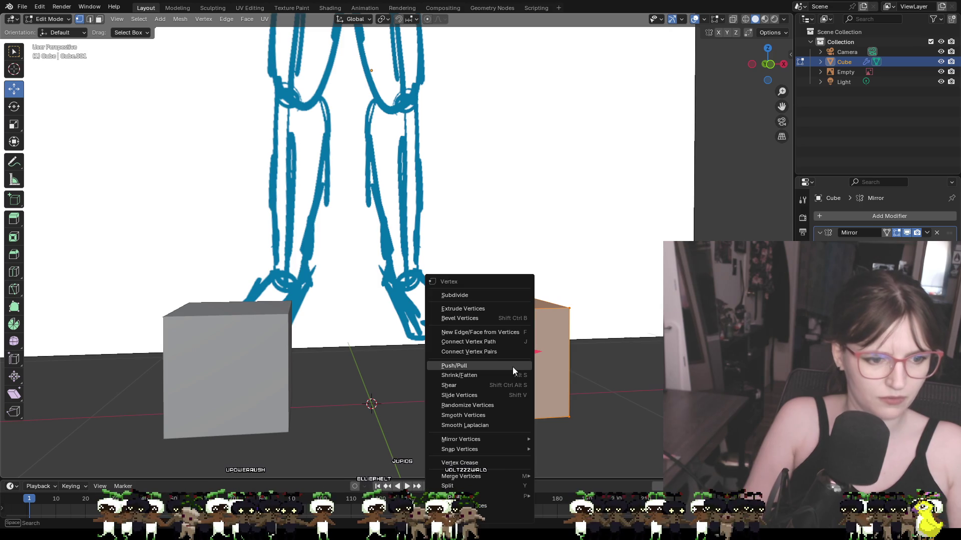
click(476, 506)
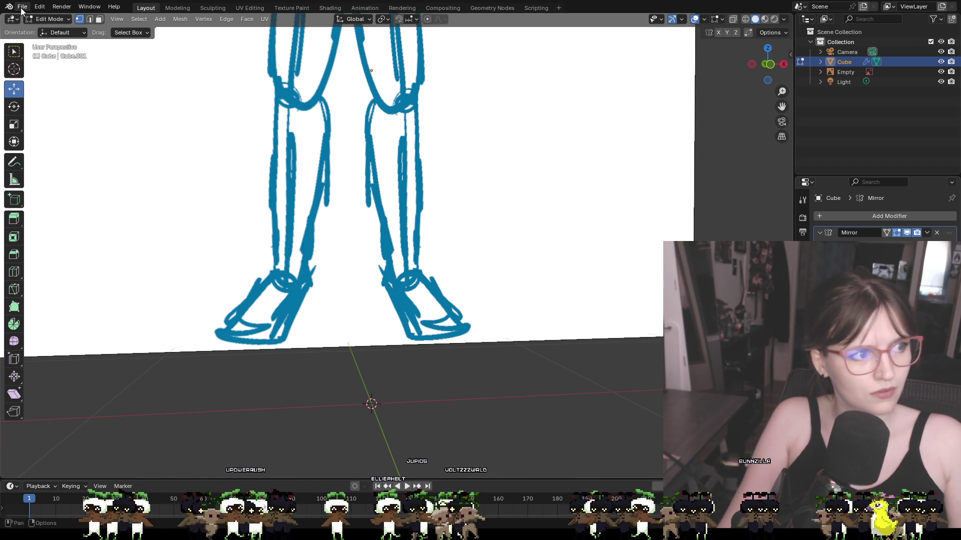
click(159, 19)
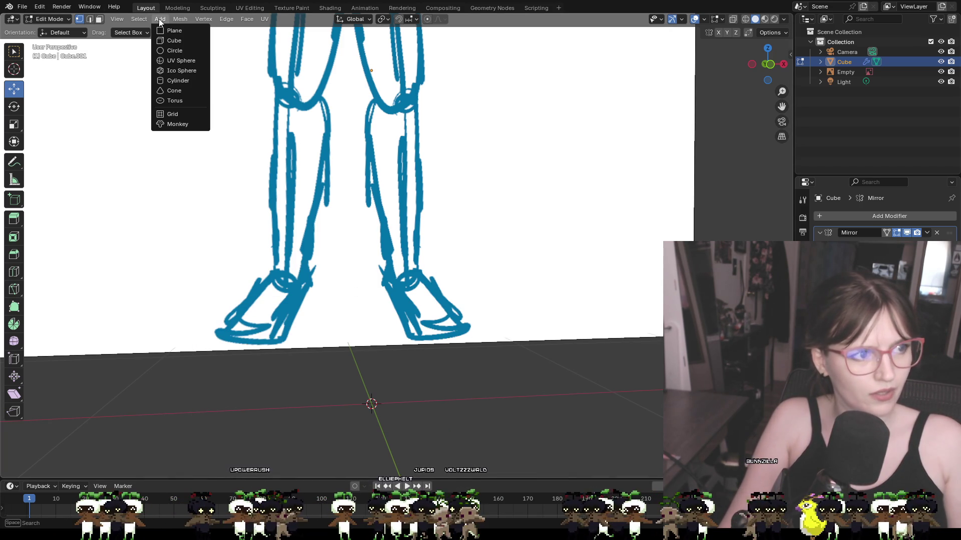
Step: Try a 12-sided cylinder shrunk to about 0.18 scale, then undo it
click(177, 83)
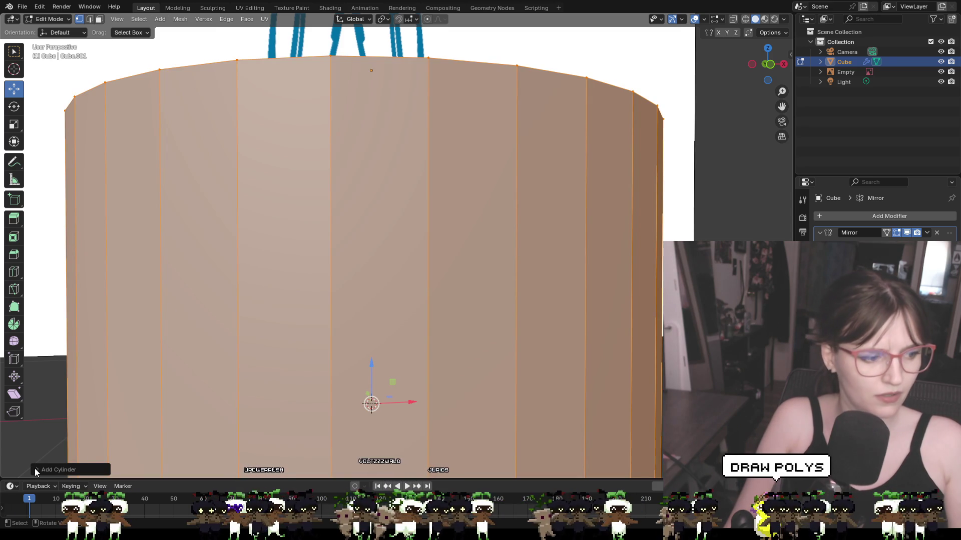
click(55, 470)
click(124, 348)
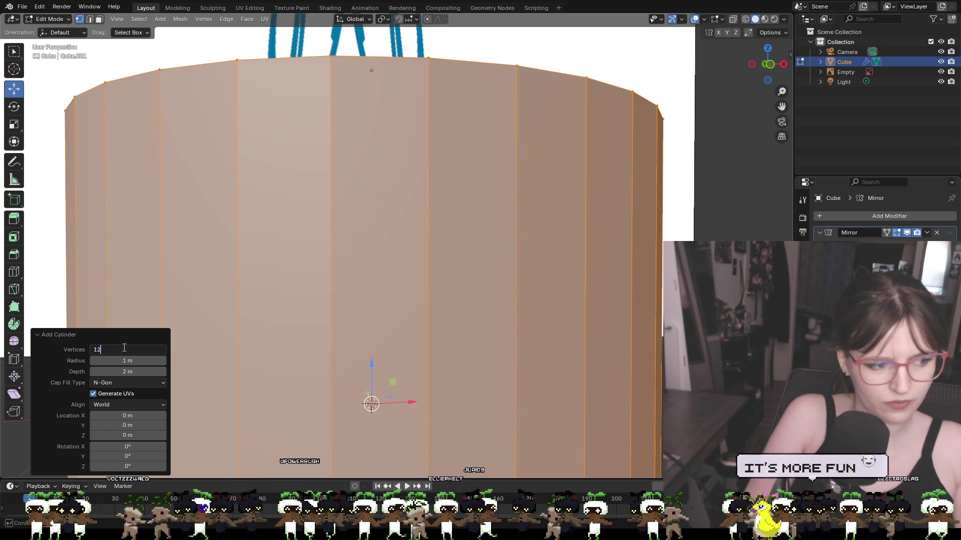
key(Return)
scroll(399, 235, down, 6)
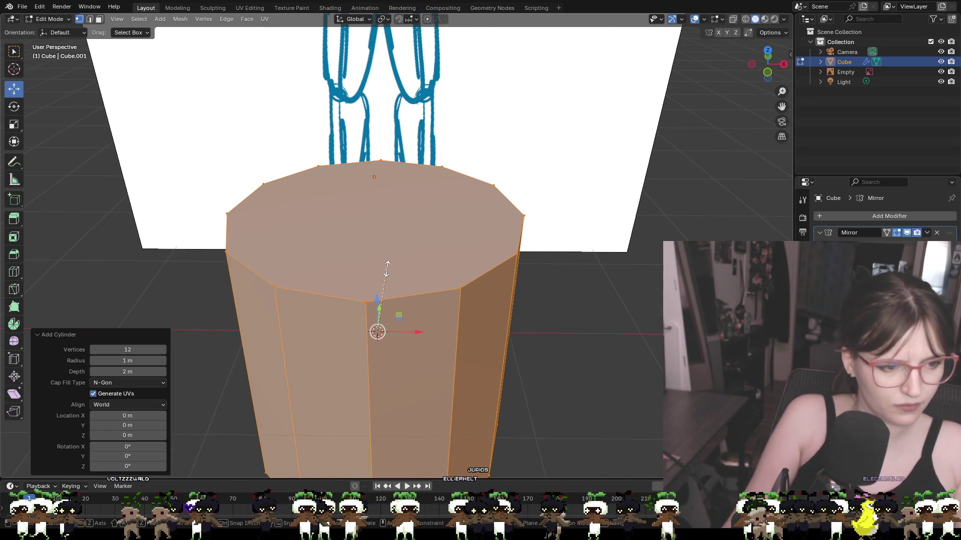
key(s)
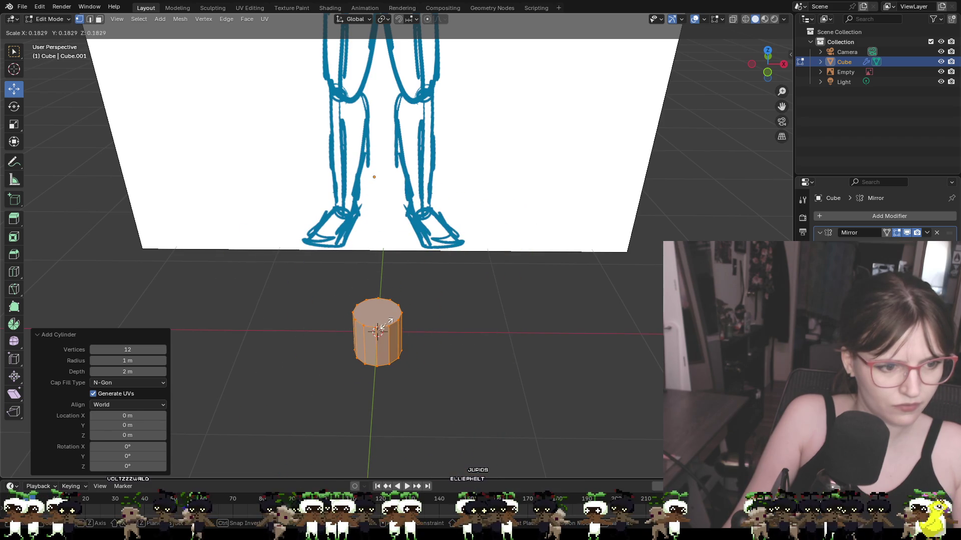
click(385, 325)
middle_drag(440, 361, 265, 357)
key(ctrl+z)
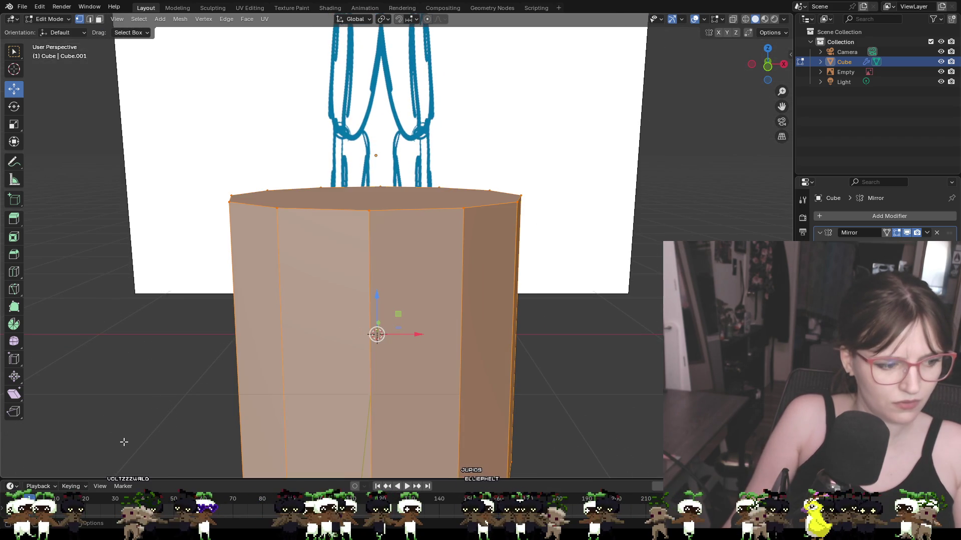
key(ctrl+z)
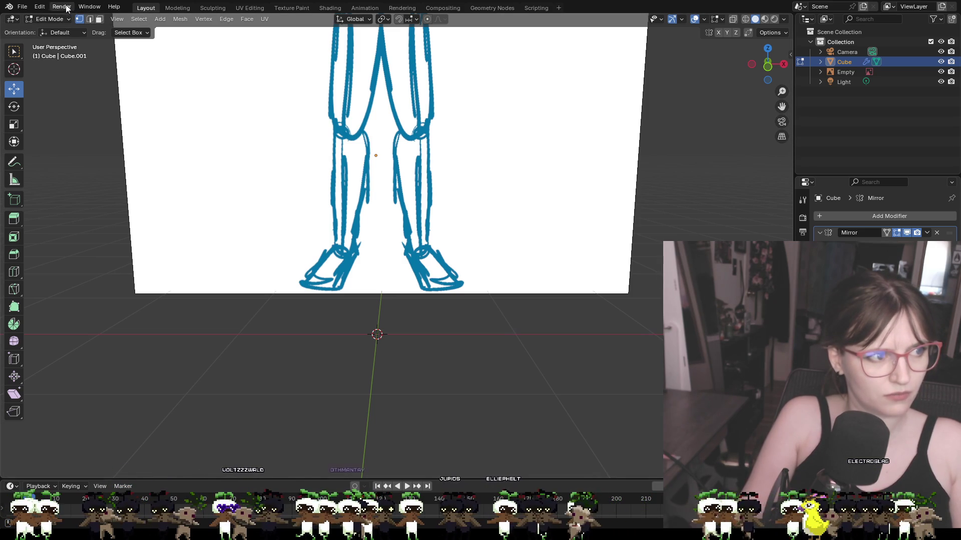
Step: Add a fresh cylinder with its vertex count set to 8
click(161, 20)
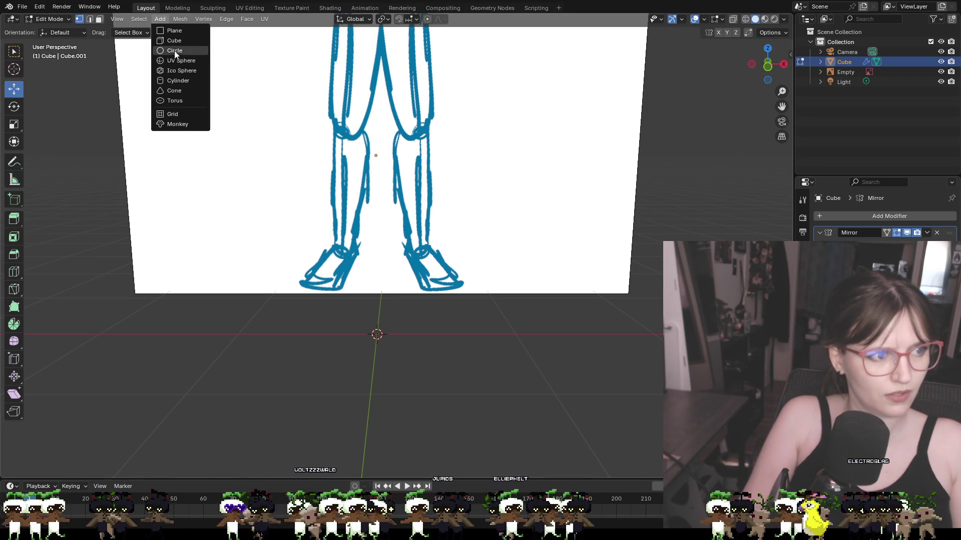
click(173, 81)
click(137, 352)
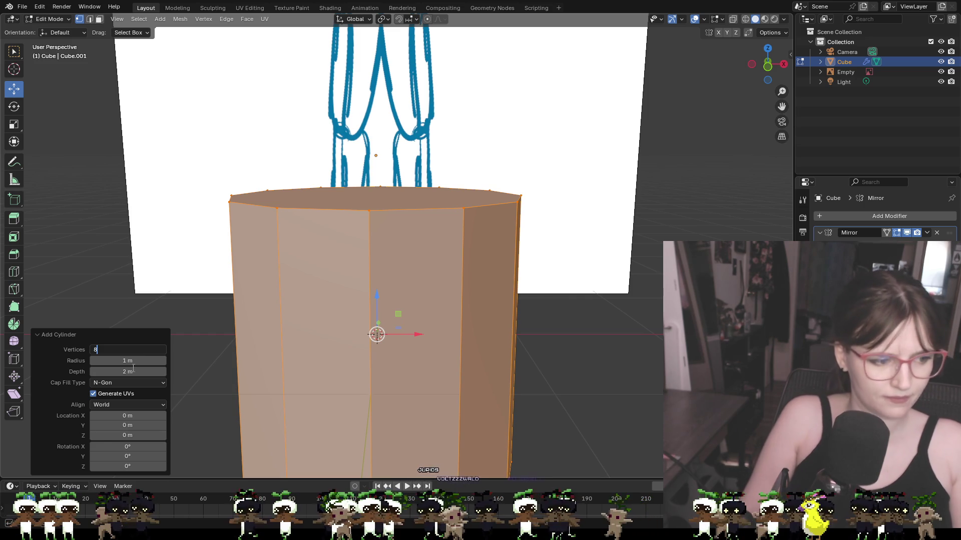
key(Return)
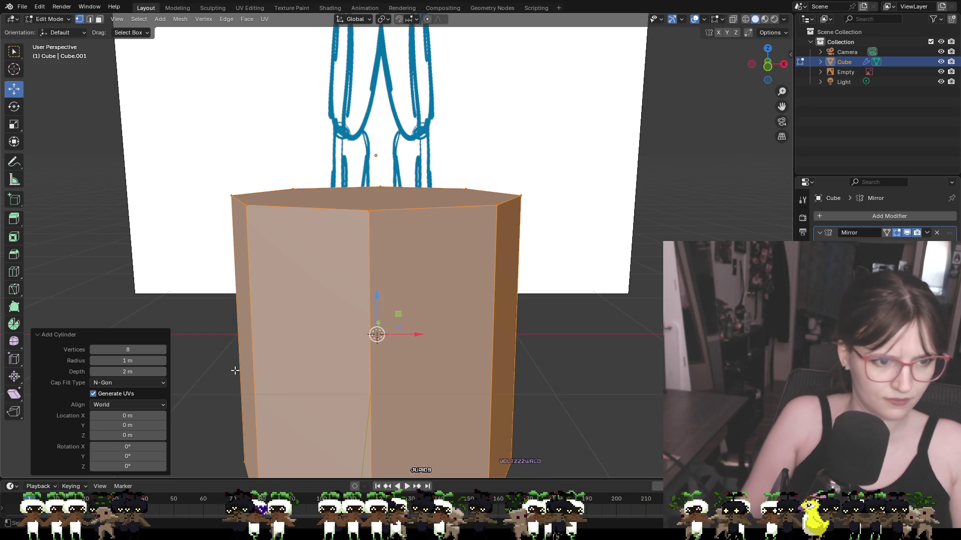
Step: Select the whole cylinder and move it 1.33 m along the X axis
click(523, 316)
mouse_move(175, 129)
mouse_down()
mouse_move(651, 425)
mouse_move(551, 446)
mouse_up()
scroll(551, 446, down, 2)
mouse_move(551, 446)
middle_down()
mouse_move(549, 420)
mouse_move(561, 446)
middle_up()
key(a)
key(g)
key(x)
click(546, 316)
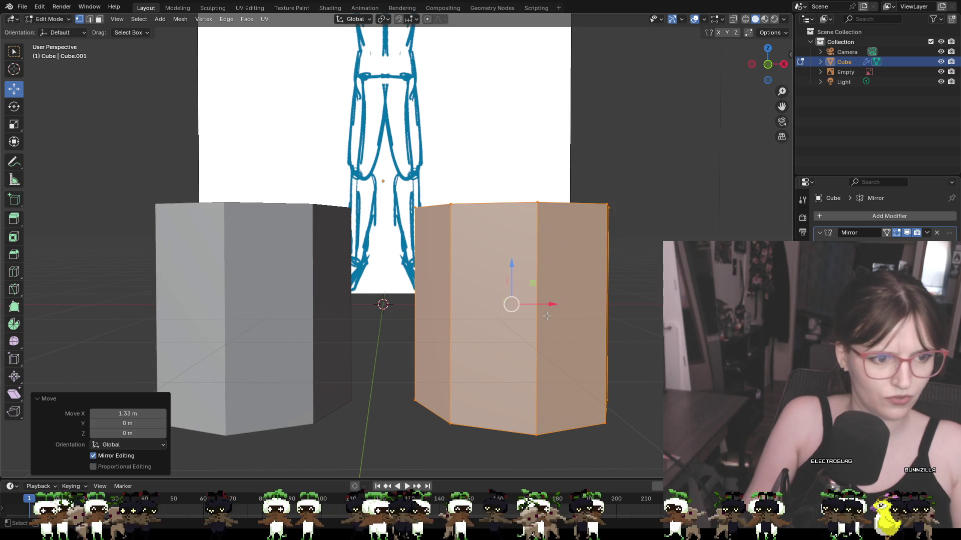
Step: In front view, raise it about 0.97 m, shrink it to about 0.22 and set it on the right ankle
key(KP_1)
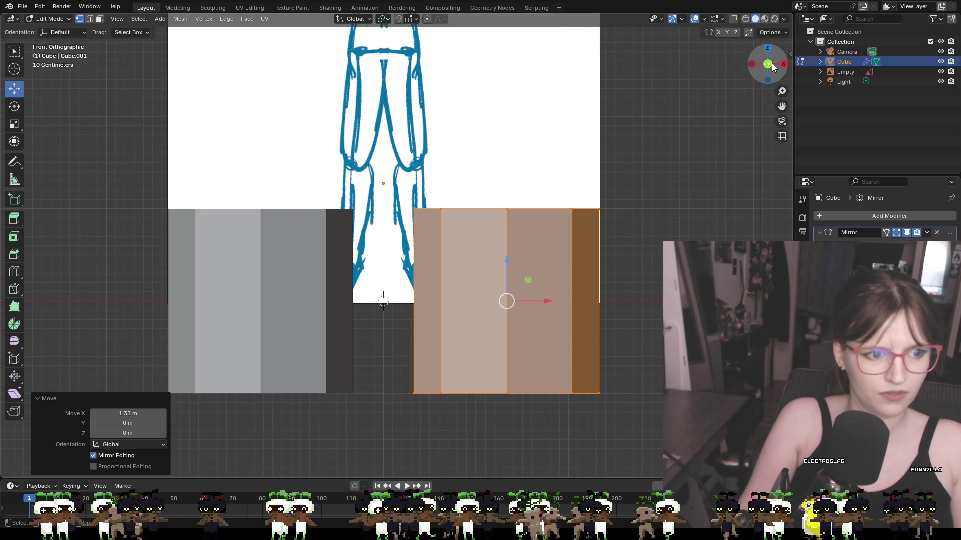
drag(508, 268, 508, 175)
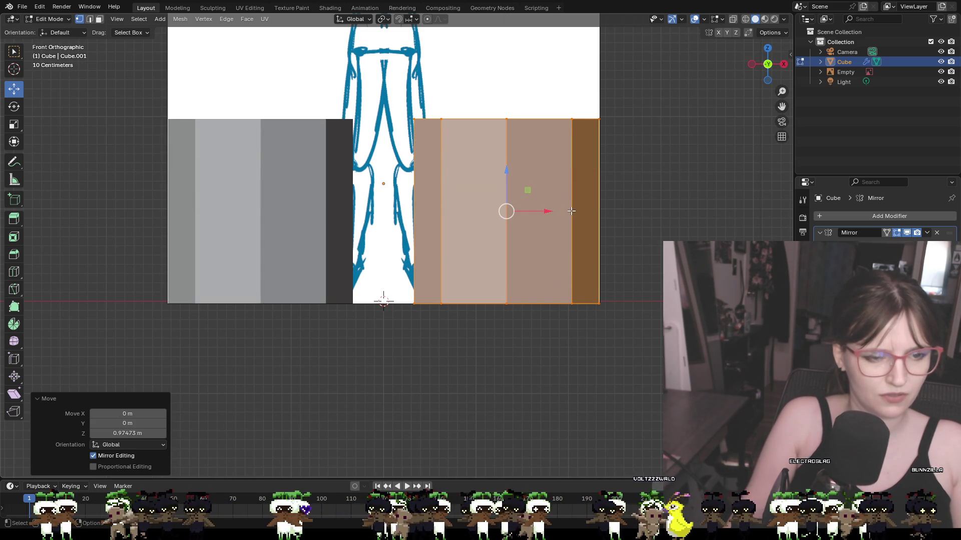
key(s)
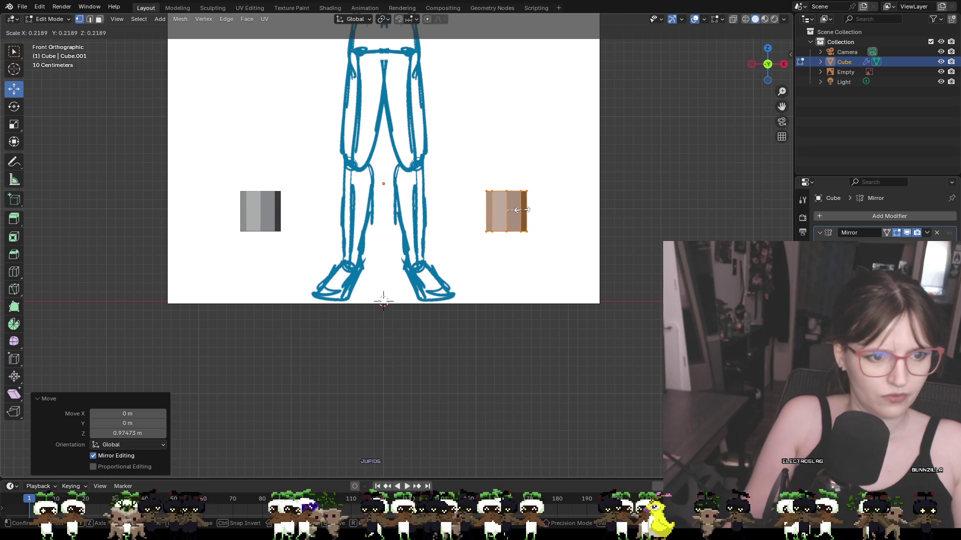
click(516, 210)
mouse_move(507, 211)
mouse_down()
mouse_move(444, 210)
mouse_move(412, 244)
mouse_up()
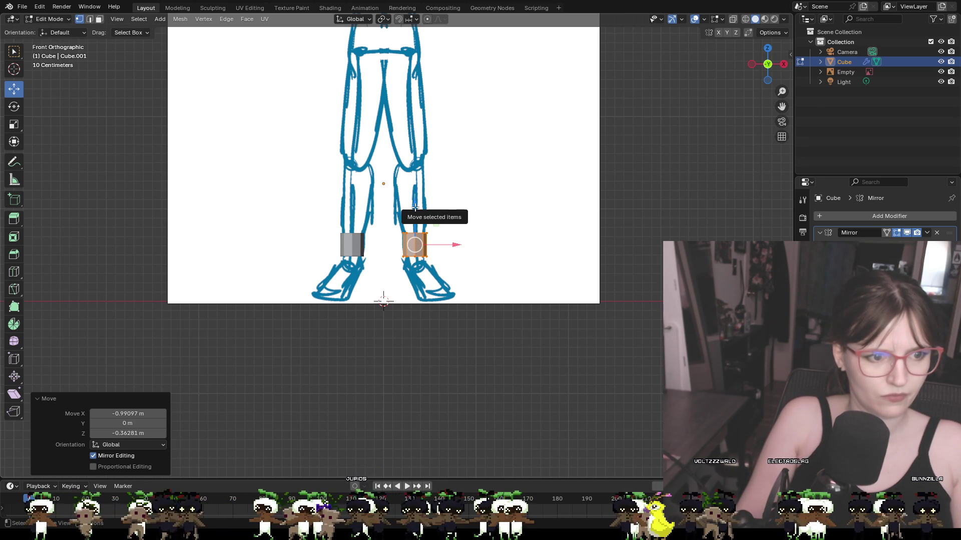
key(e)
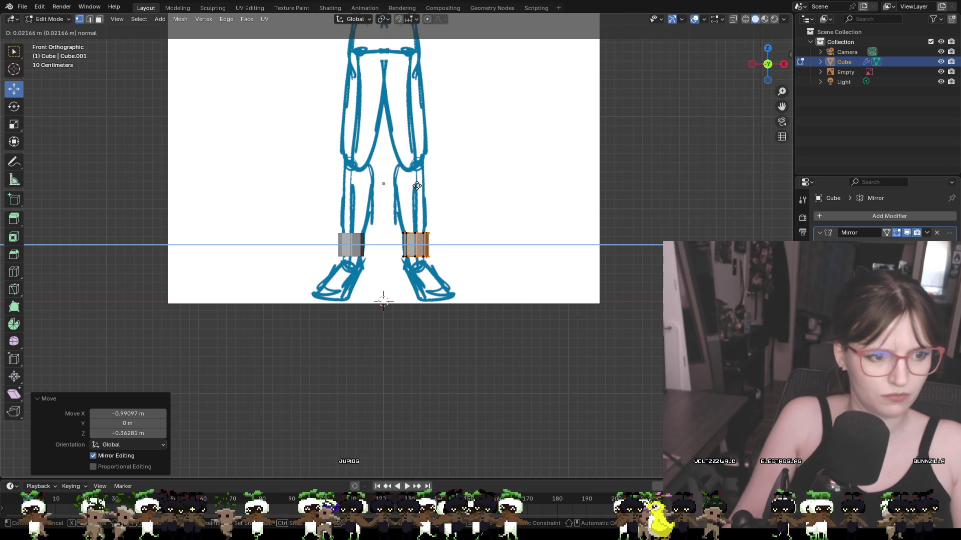
click(414, 206)
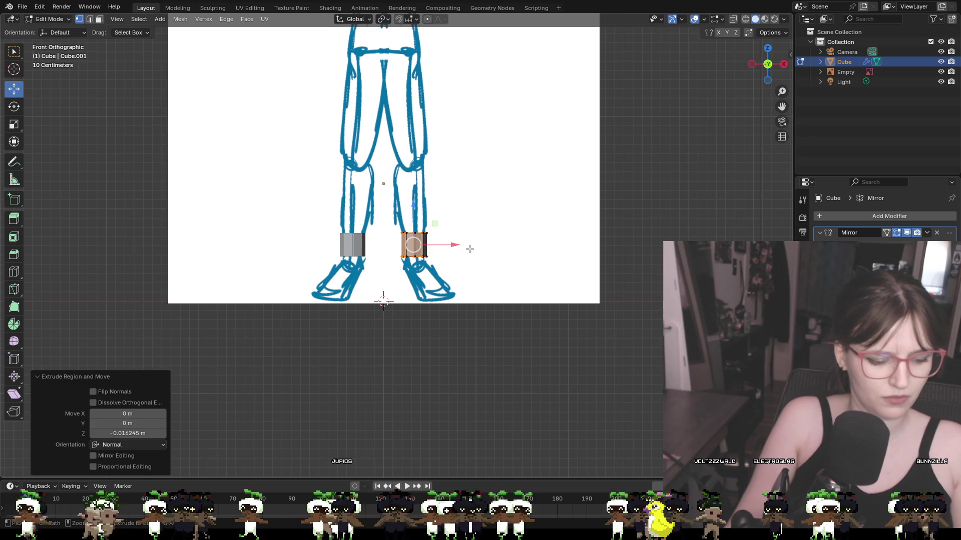
key(ctrl+z)
key(ctrl+z)
drag(501, 218, 411, 252)
click(429, 232)
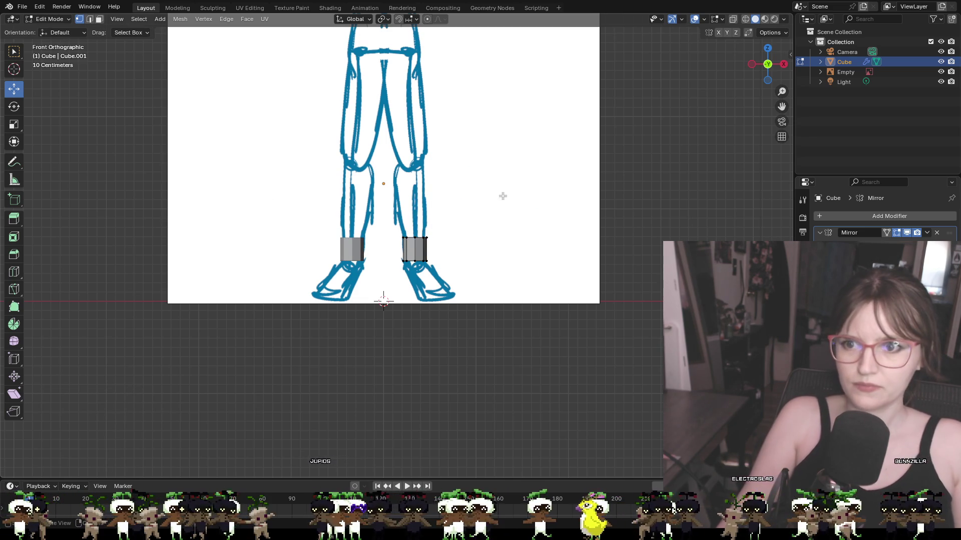
Step: Extrude the right block's top face to knee height, widen it to 1.465 and nudge it inward
scroll(443, 195, up, 4)
mouse_move(535, 185)
middle_down()
mouse_move(536, 220)
mouse_move(538, 206)
middle_up()
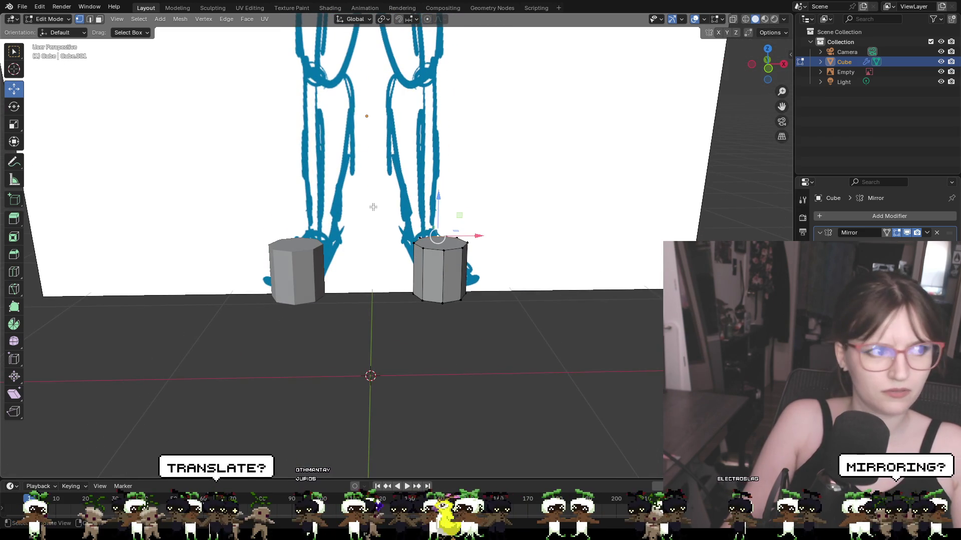
click(99, 19)
click(453, 242)
mouse_move(515, 264)
middle_down()
mouse_move(511, 229)
mouse_move(506, 239)
middle_up()
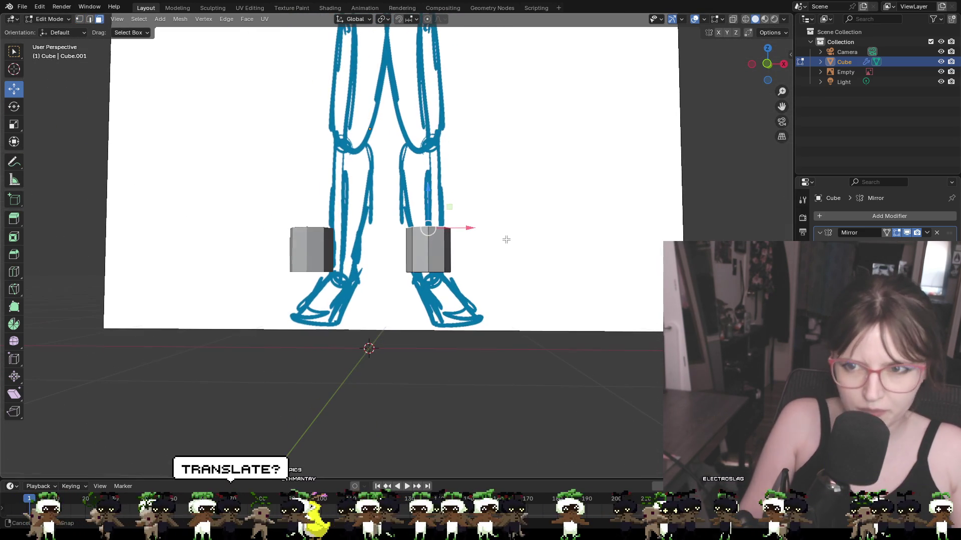
click(768, 63)
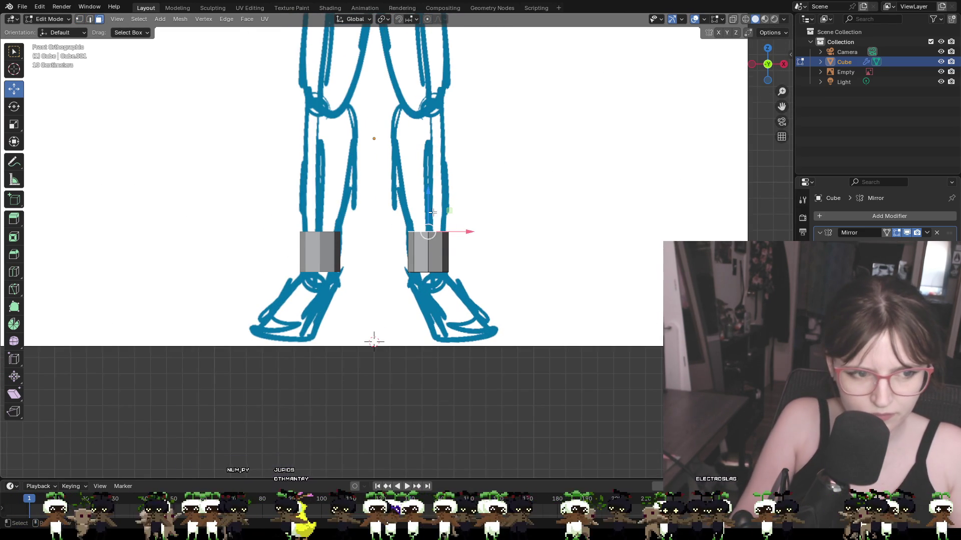
key(e)
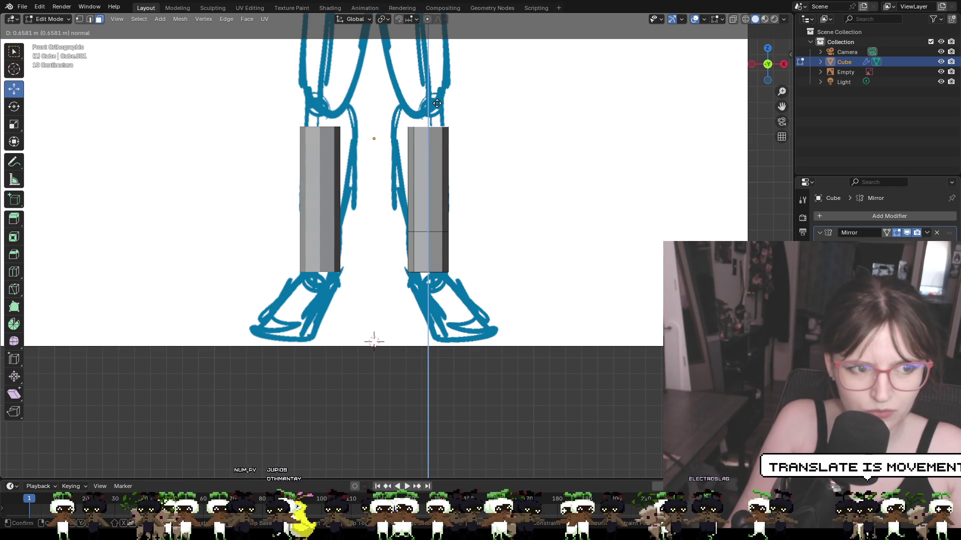
click(438, 92)
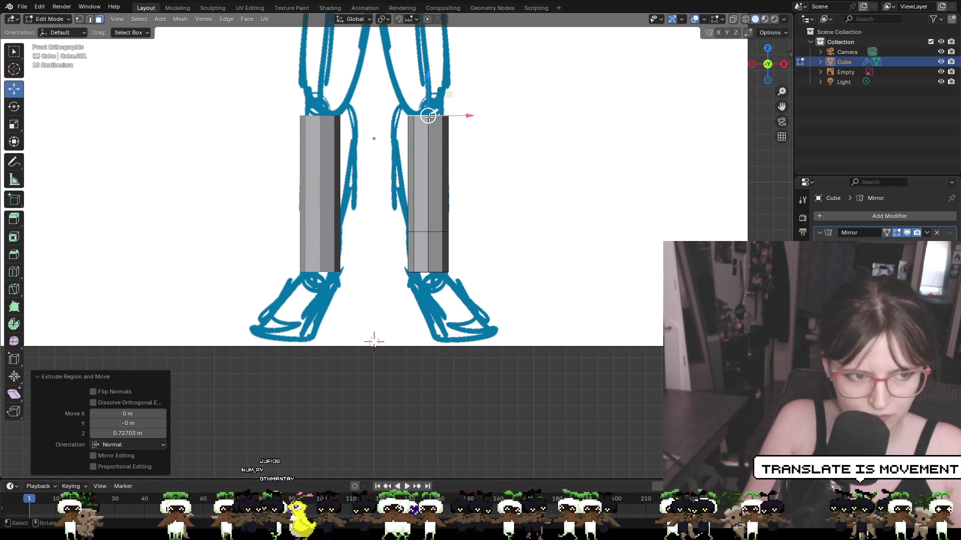
key(s)
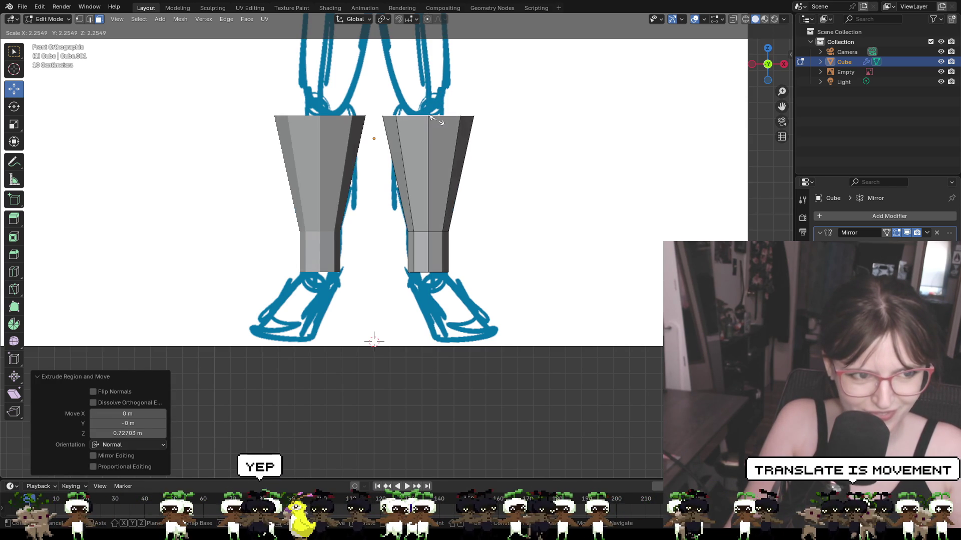
click(434, 117)
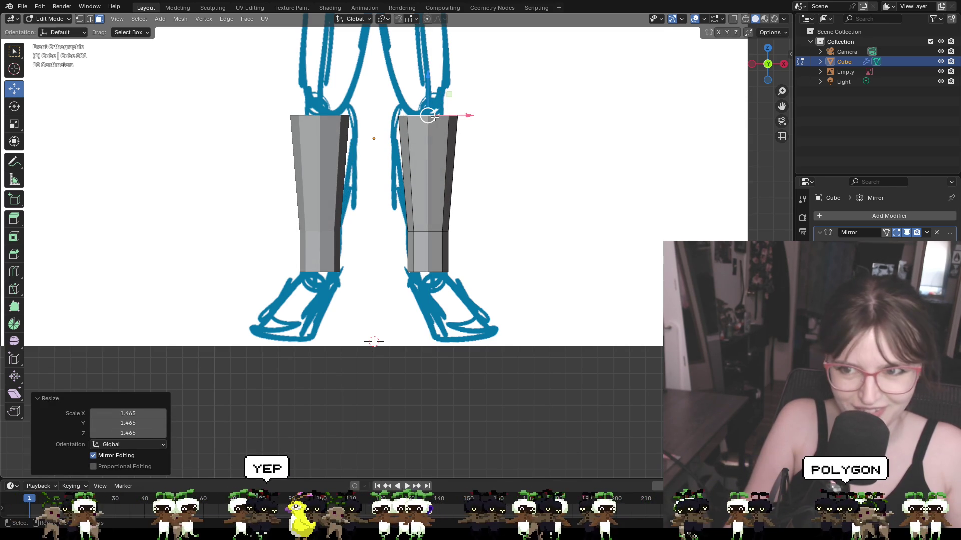
drag(427, 115, 417, 117)
Step: Add a short second extrusion tapered to 0.856 scale and check it from the front
key(e)
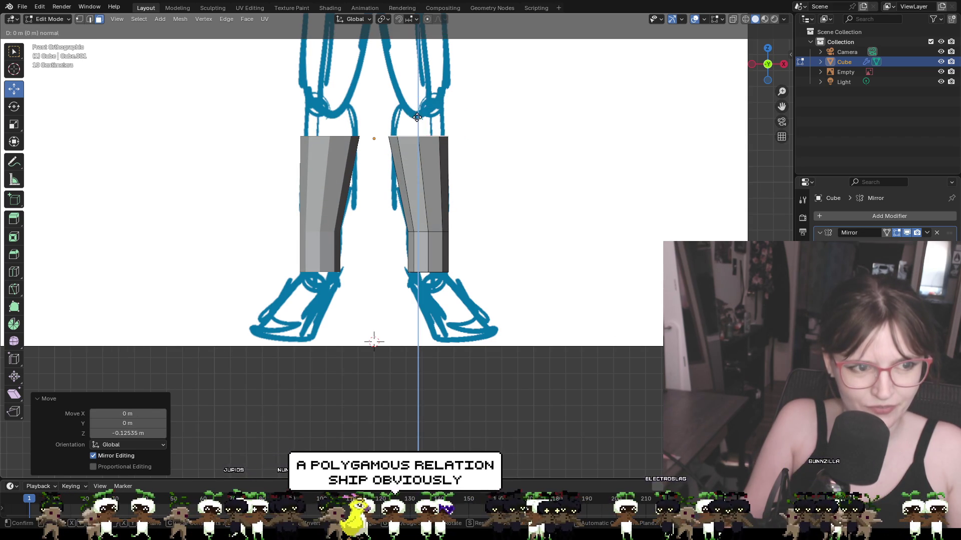
click(422, 88)
key(s)
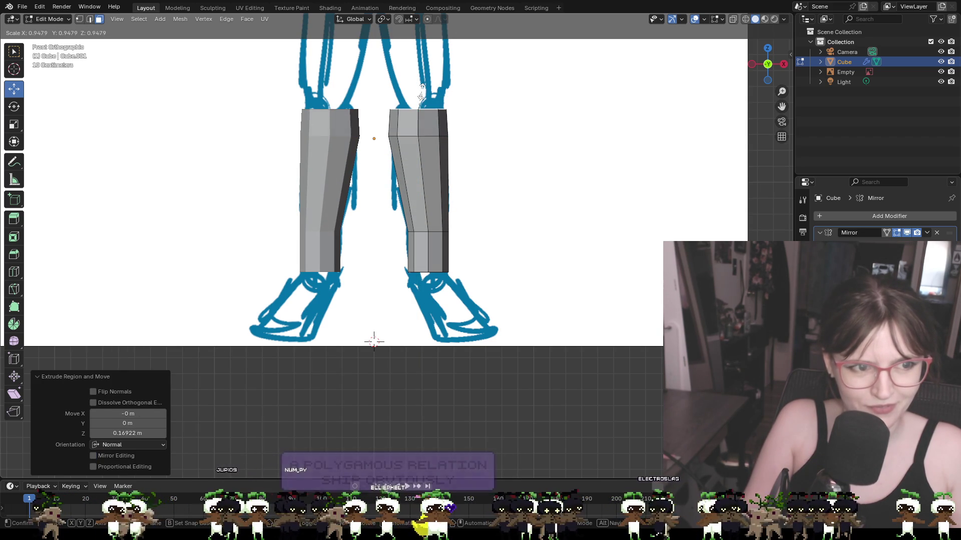
click(423, 93)
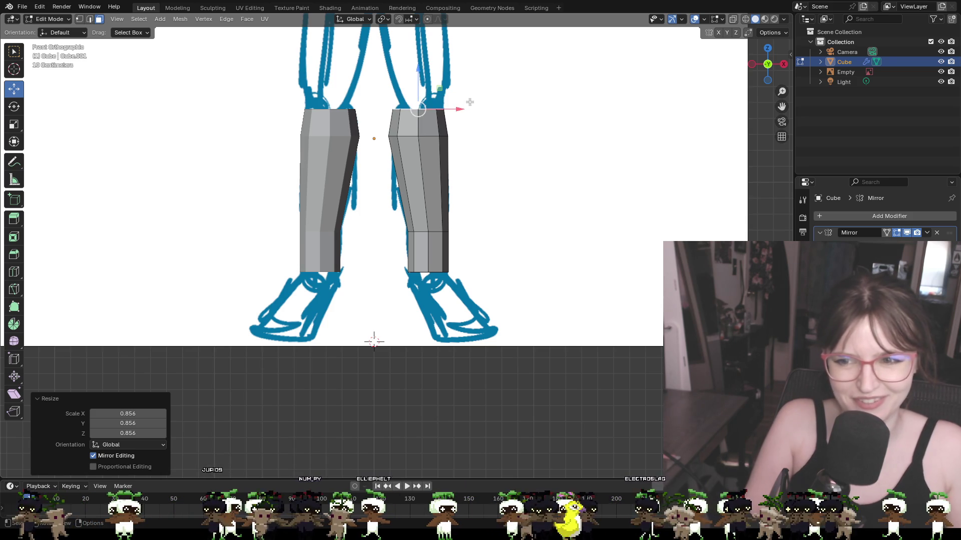
middle_drag(454, 88, 457, 95)
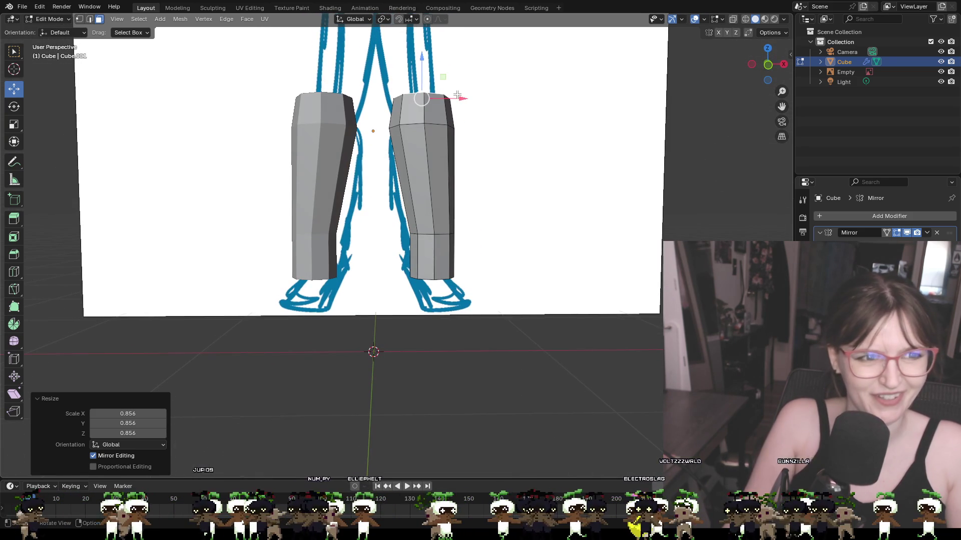
click(767, 65)
click(767, 65)
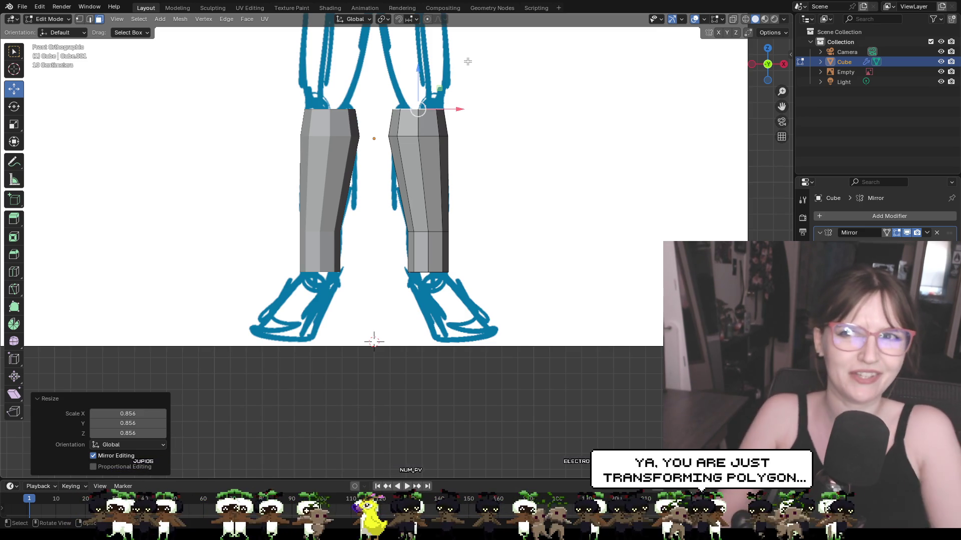
key(g)
key(z)
key(z)
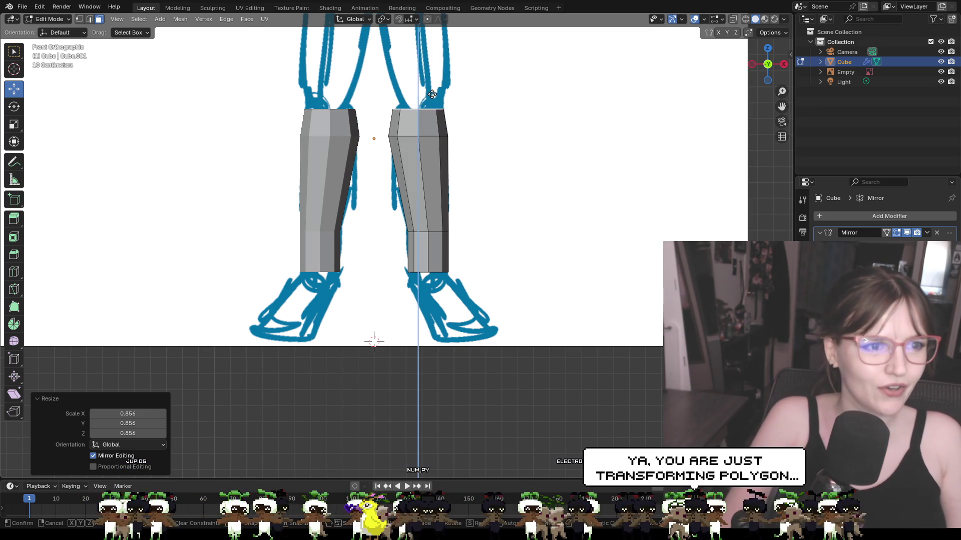
Step: Add three short knee extrusions, then extrude the legs to the hips and widen the tops to 1.739
click(434, 80)
key(e)
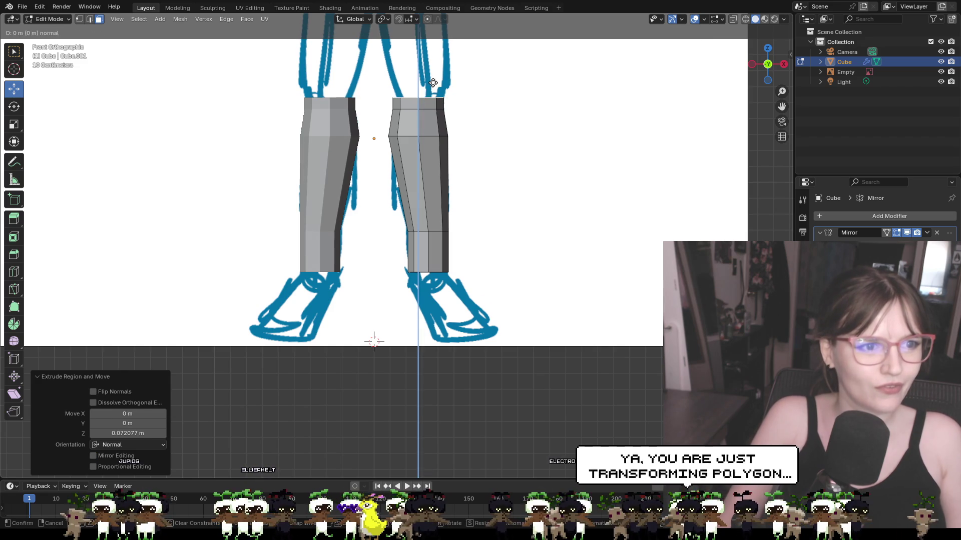
click(435, 69)
click(436, 63)
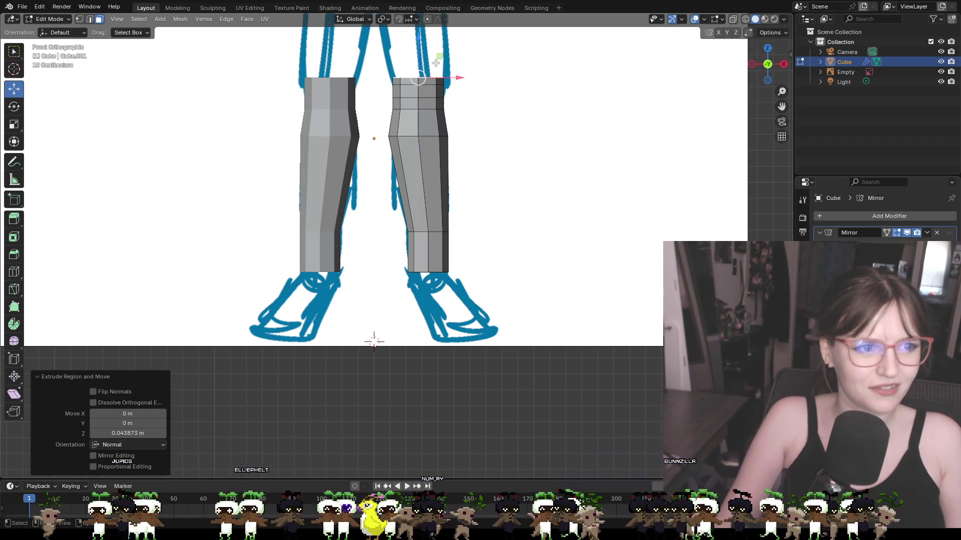
mouse_move(459, 65)
shift+middle_down()
mouse_move(465, 188)
mouse_move(478, 234)
shift+middle_up()
key(e)
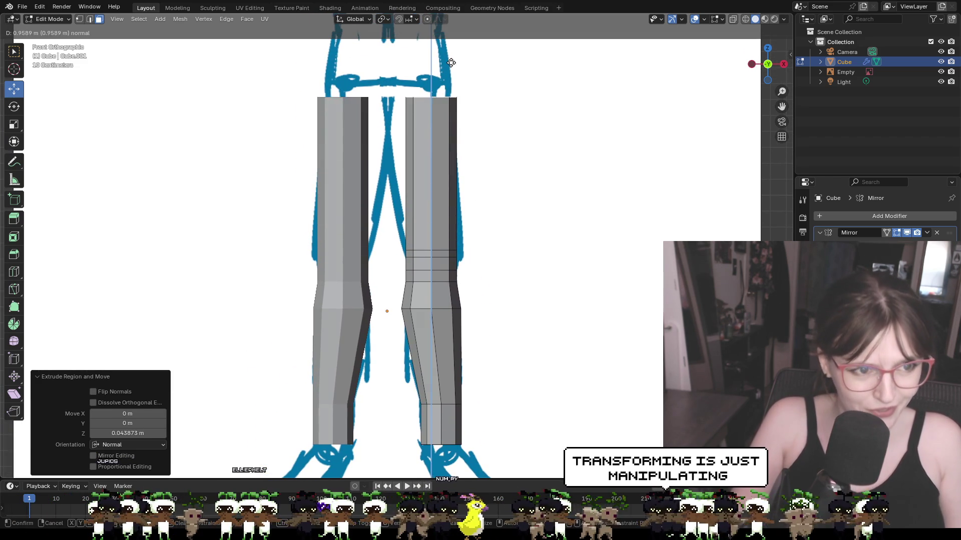
click(448, 71)
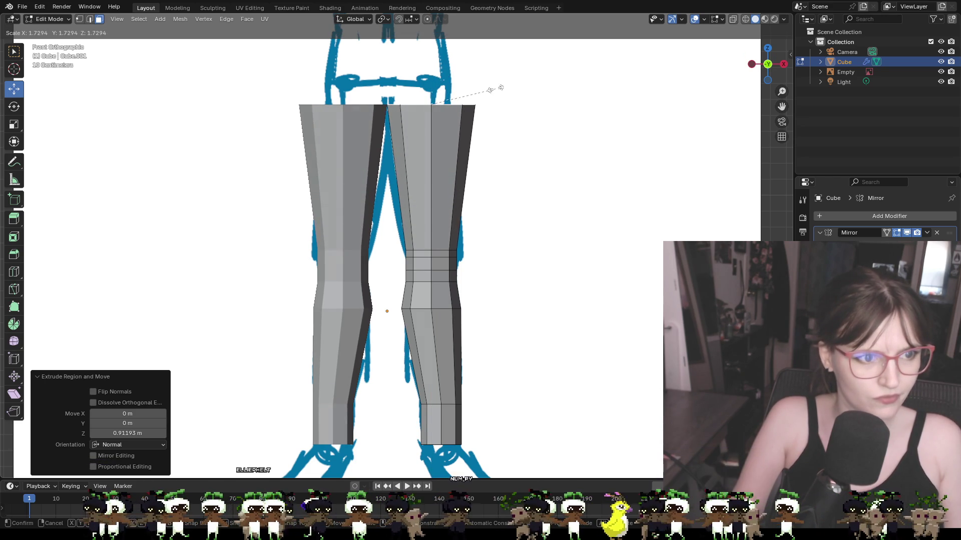
click(497, 90)
Step: Try a vertical move and rescale of the thigh tops in front view, then undo the inset
mouse_move(529, 106)
middle_down()
mouse_move(496, 182)
mouse_move(531, 146)
mouse_move(509, 80)
mouse_move(499, 131)
middle_up()
scroll(509, 79, up, 4)
shift+middle_drag(496, 284, 498, 290)
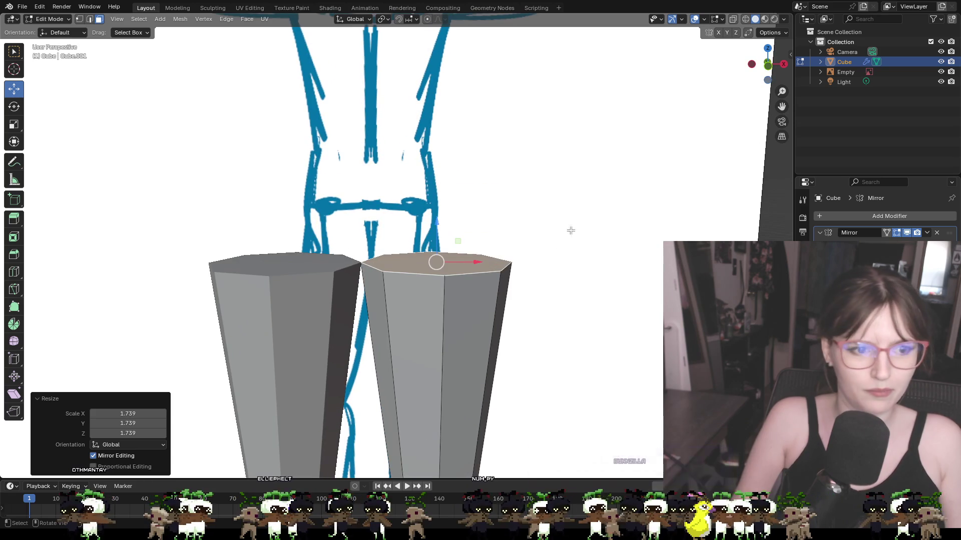
key(KP_1)
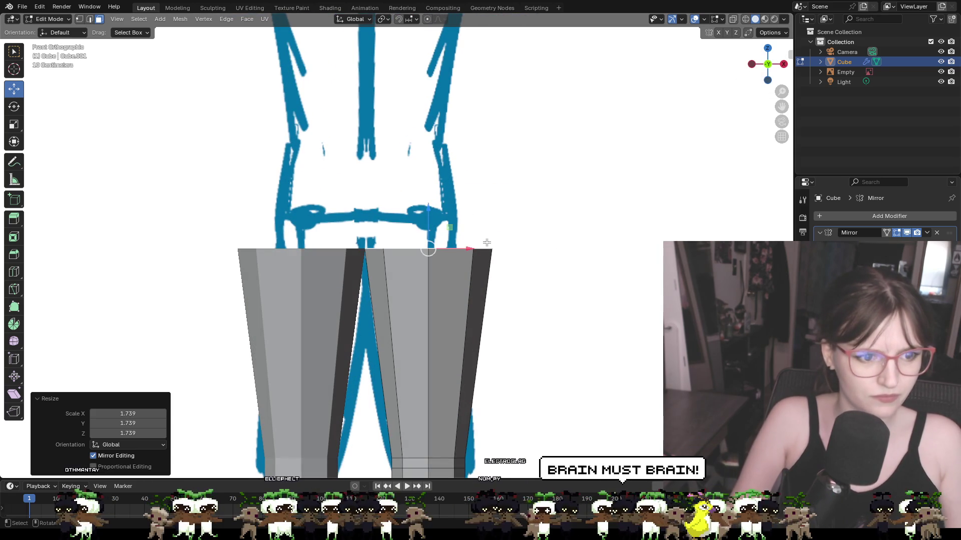
key(g)
key(z)
key(z)
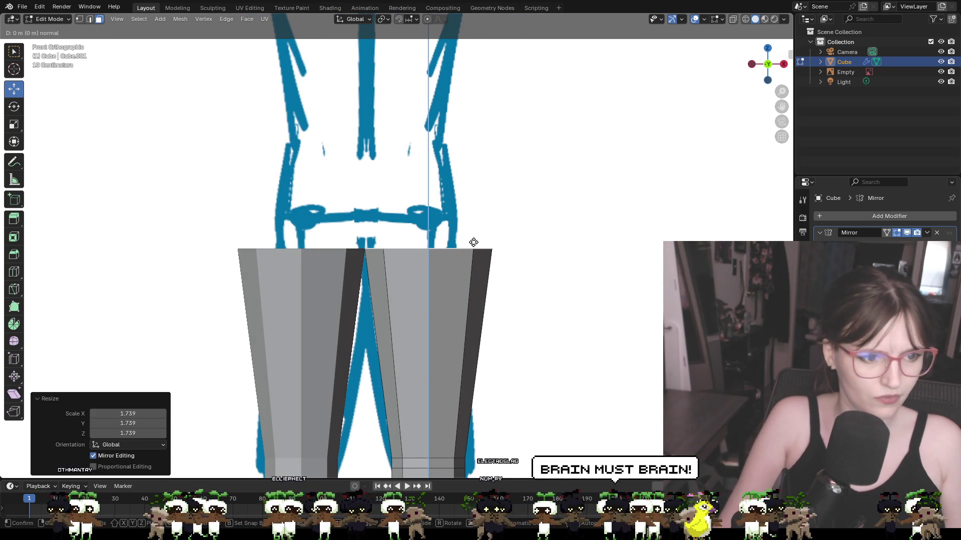
key(s)
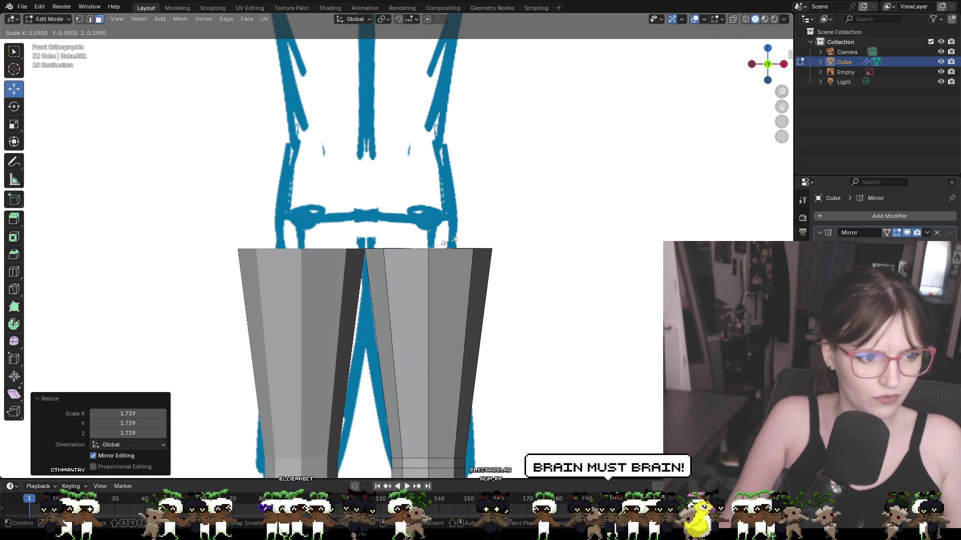
key(Return)
middle_drag(529, 227, 535, 252)
key(ctrl+z)
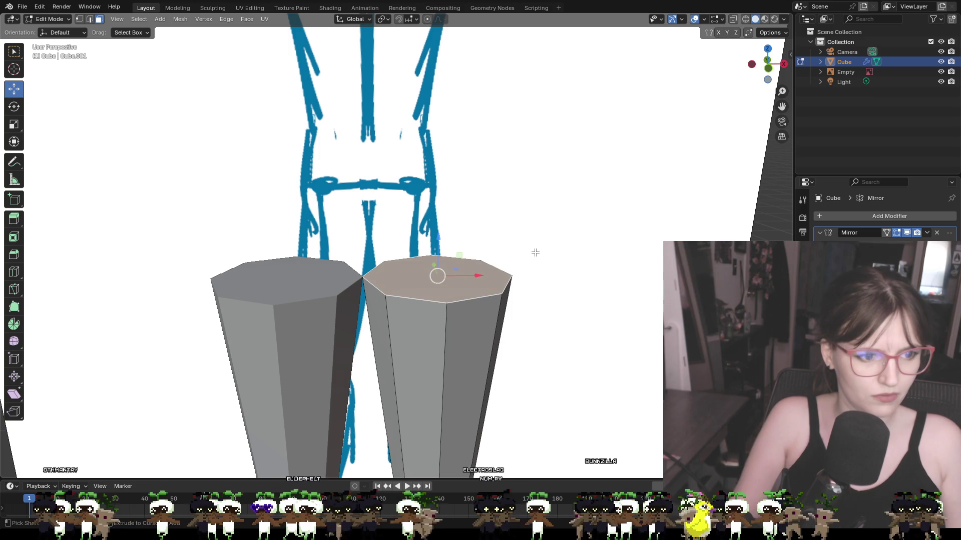
Step: Scale the leg tops to about 1.29 and slide them 0.08 m inward and 0.048 m up
key(ctrl+z)
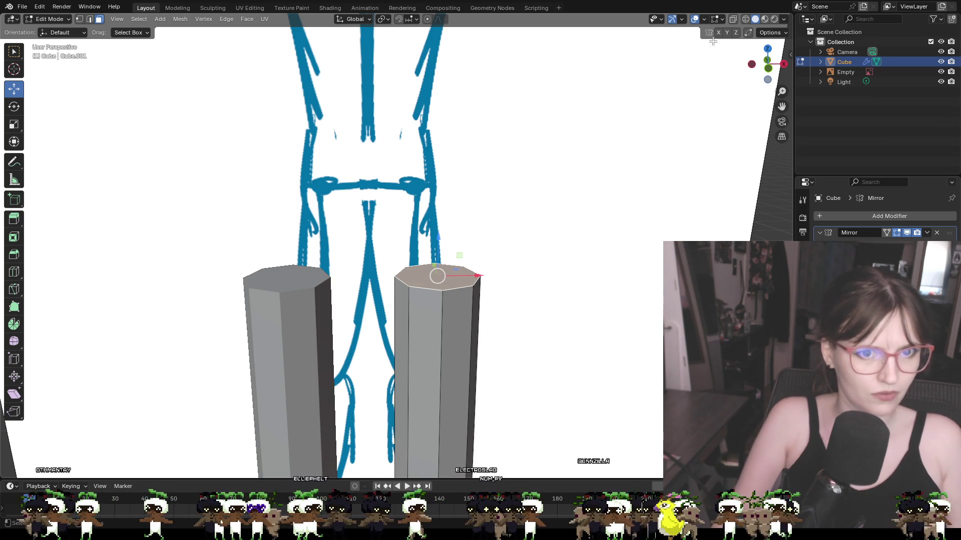
click(768, 66)
key(e)
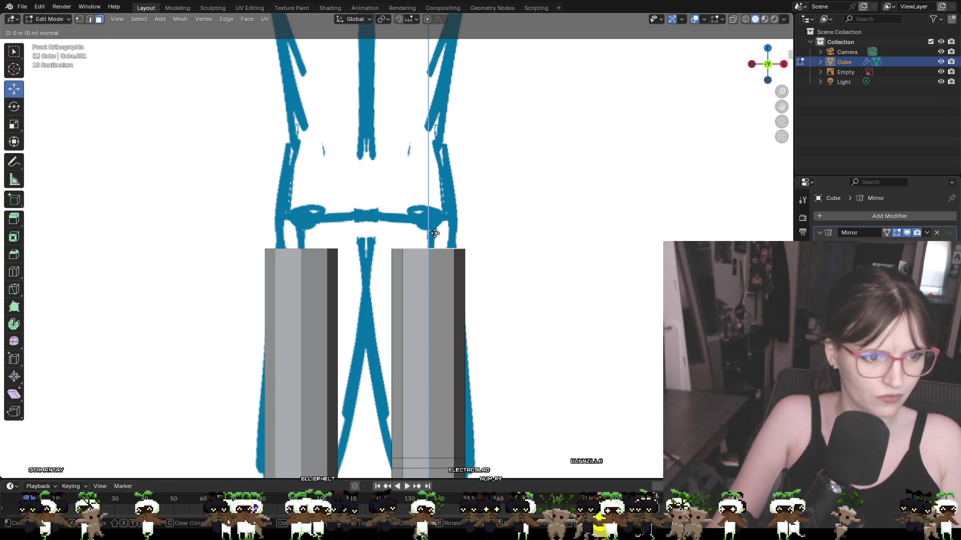
click(461, 155)
key(ctrl+z)
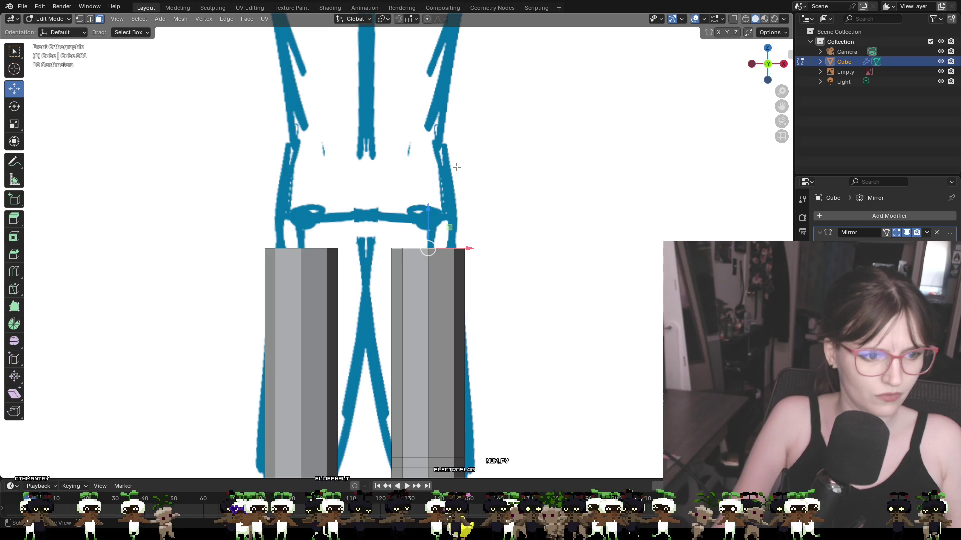
key(s)
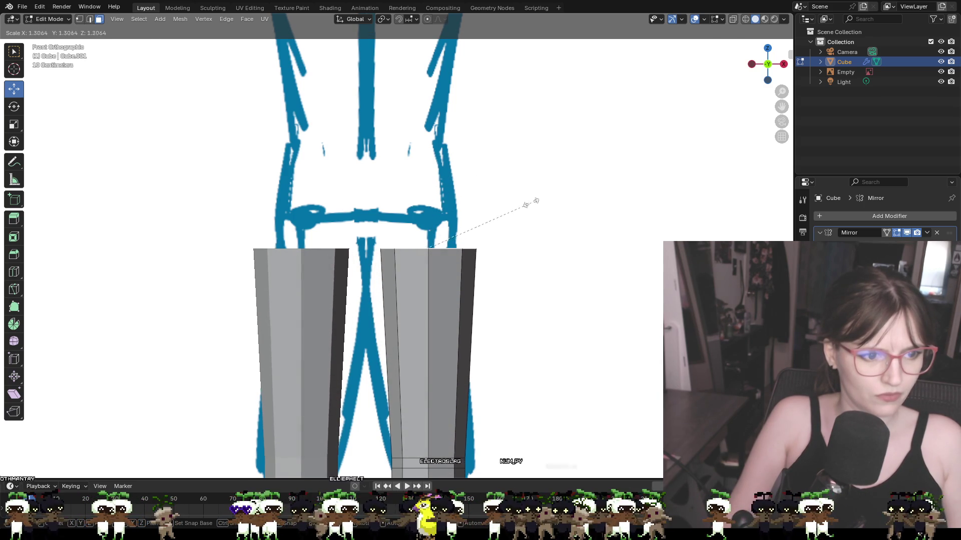
click(533, 202)
mouse_move(429, 249)
mouse_down()
mouse_move(406, 248)
mouse_move(409, 238)
mouse_up()
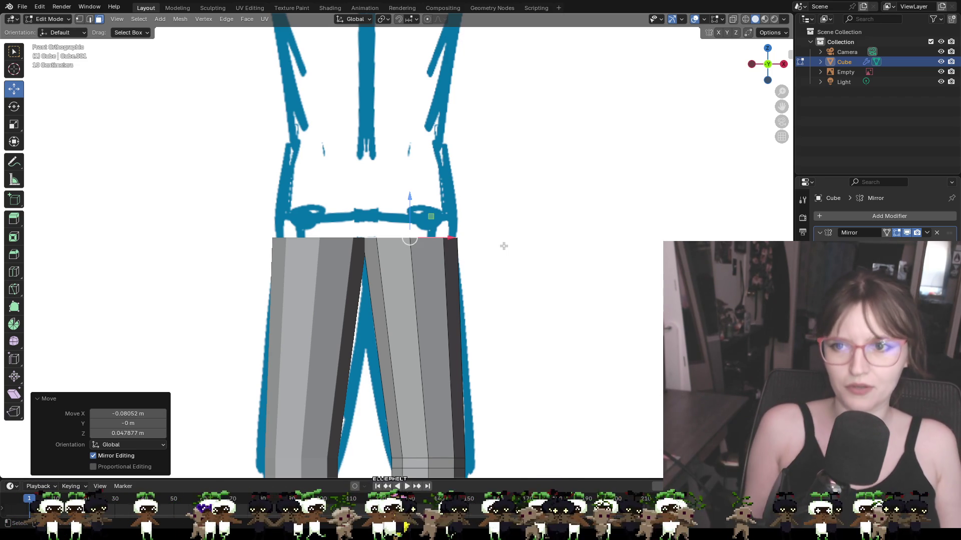
mouse_move(504, 175)
middle_down()
mouse_move(515, 212)
mouse_move(507, 222)
middle_up()
scroll(510, 221, up, 1)
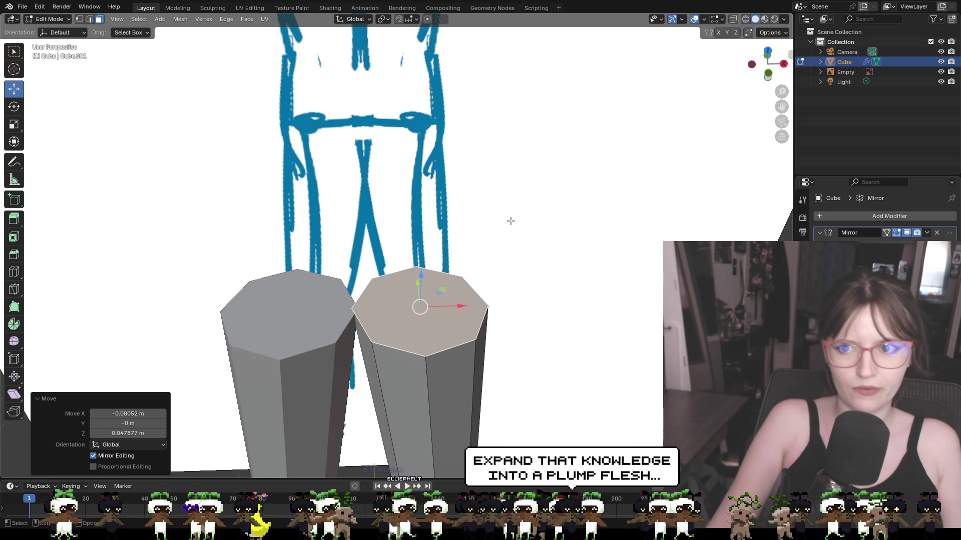
click(771, 75)
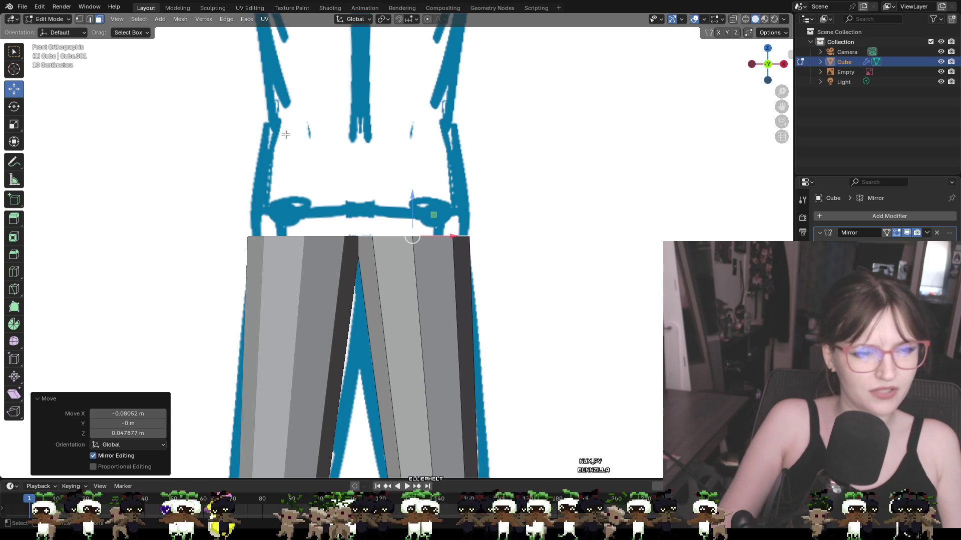
Step: Slide the two inner top vertices along X so they meet on the centre seam
click(80, 19)
middle_drag(458, 200, 472, 205)
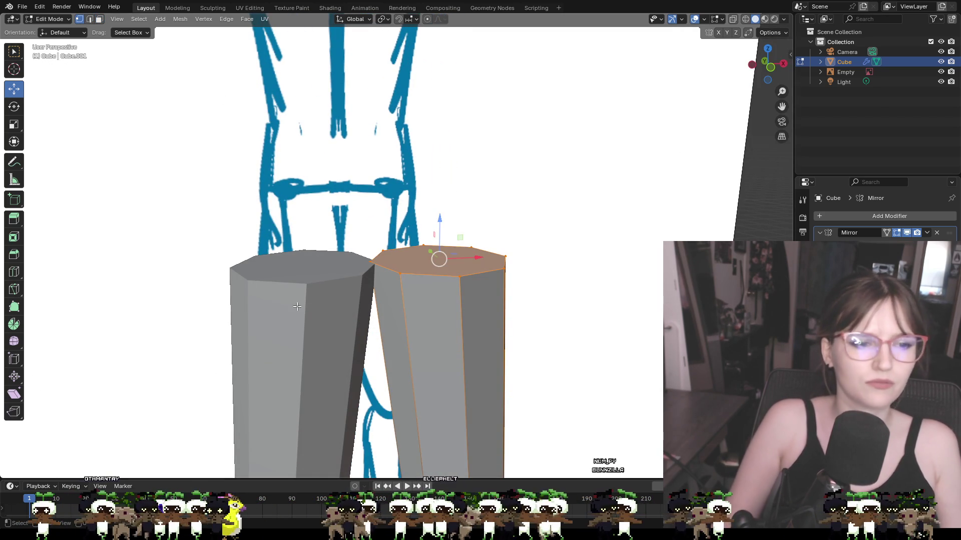
mouse_move(508, 283)
middle_down()
mouse_move(469, 279)
mouse_move(485, 274)
middle_up()
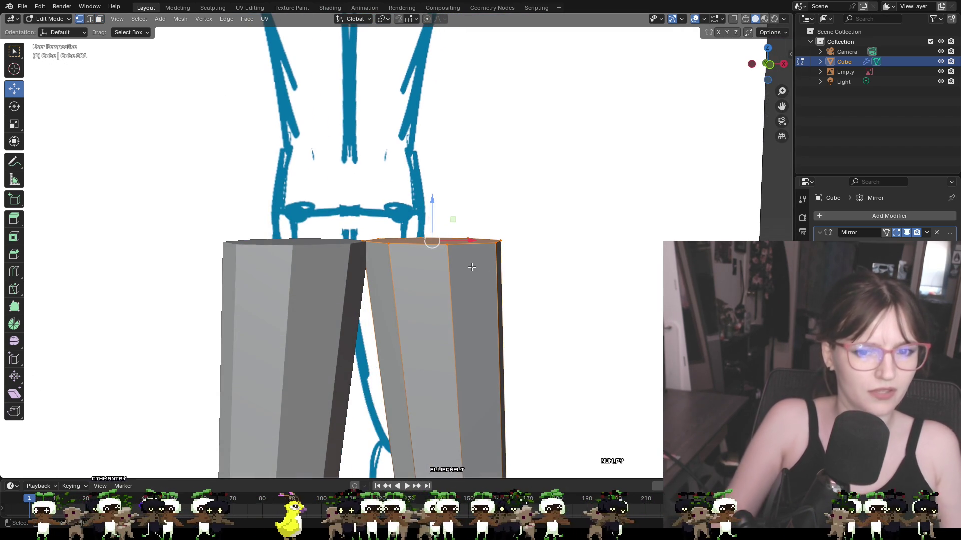
middle_drag(414, 206, 393, 282)
click(381, 292)
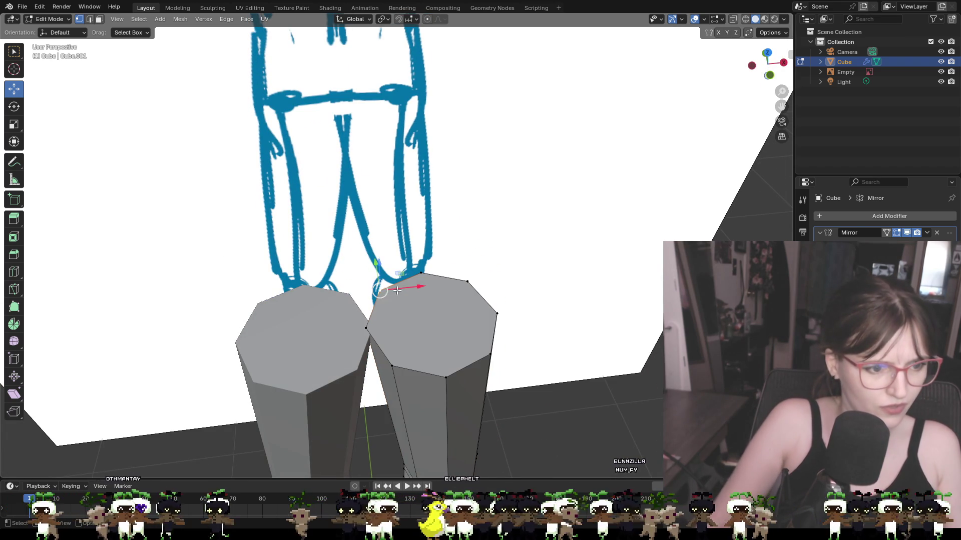
key(g)
key(x)
click(388, 380)
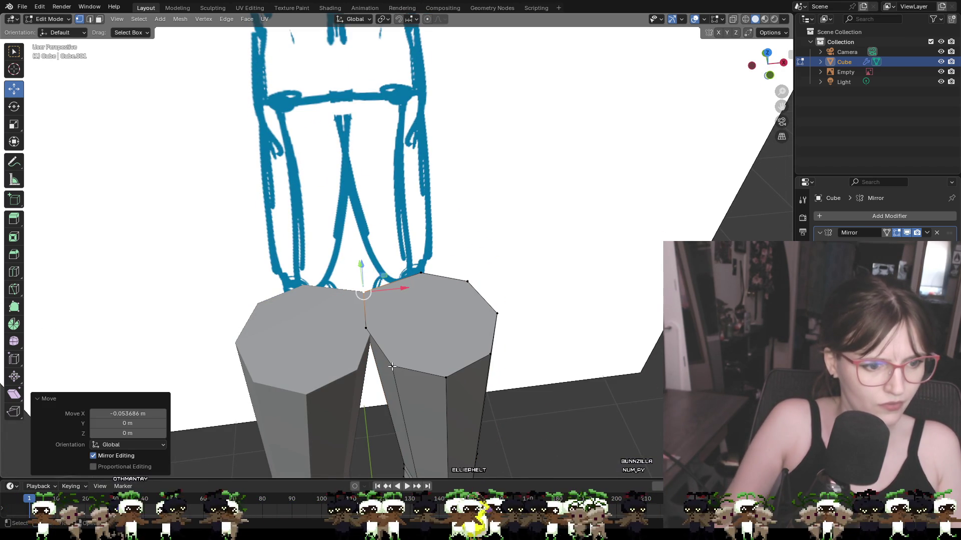
click(376, 368)
key(g)
key(x)
click(395, 367)
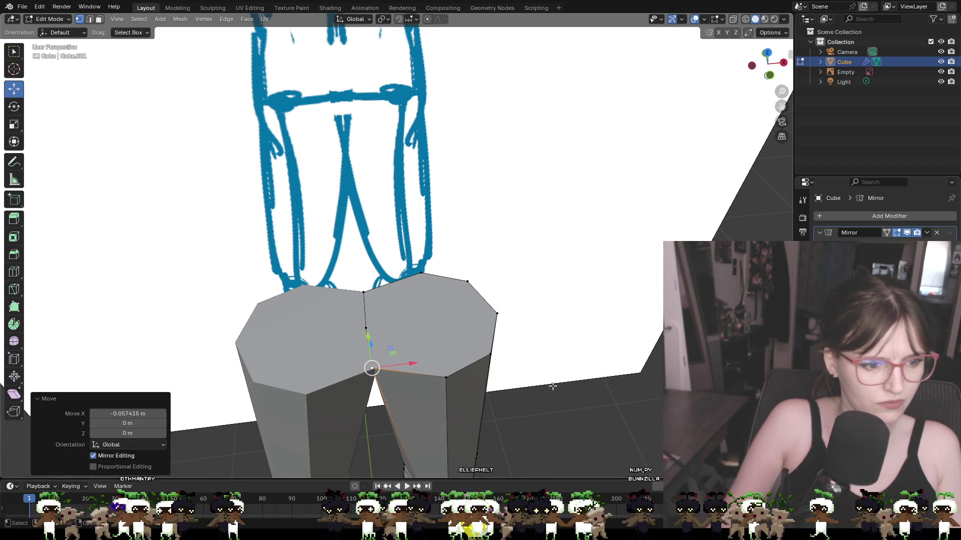
Step: Inspect the legs from a low front angle and select a front vertex of the right leg top
scroll(553, 386, down, 2)
middle_drag(542, 388, 536, 313)
scroll(536, 313, down, 2)
scroll(542, 347, down, 1)
mouse_move(539, 359)
middle_down()
mouse_move(421, 368)
mouse_move(542, 369)
mouse_move(573, 323)
mouse_move(628, 365)
mouse_move(512, 345)
mouse_move(414, 365)
mouse_move(646, 365)
mouse_move(530, 386)
middle_up()
middle_drag(484, 272, 494, 349)
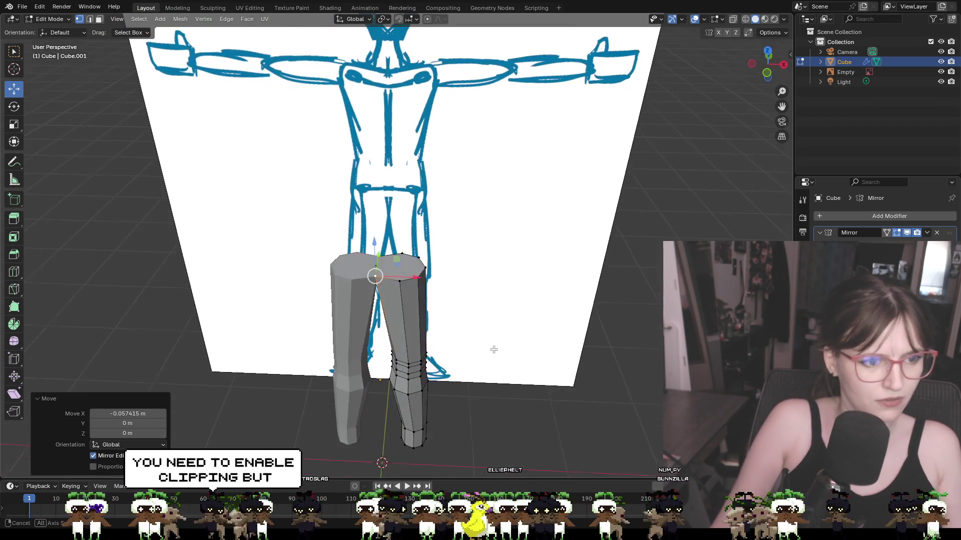
click(478, 278)
scroll(398, 269, up, 5)
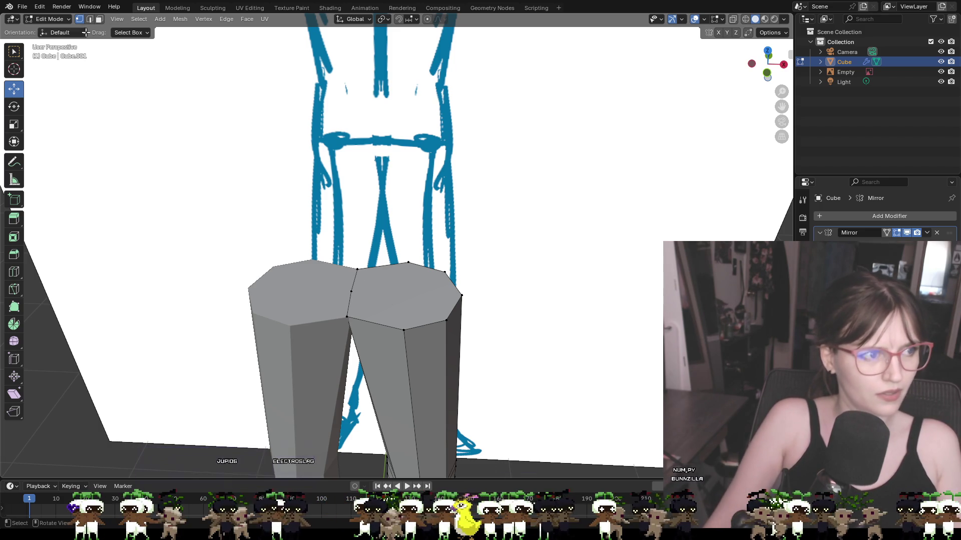
click(416, 313)
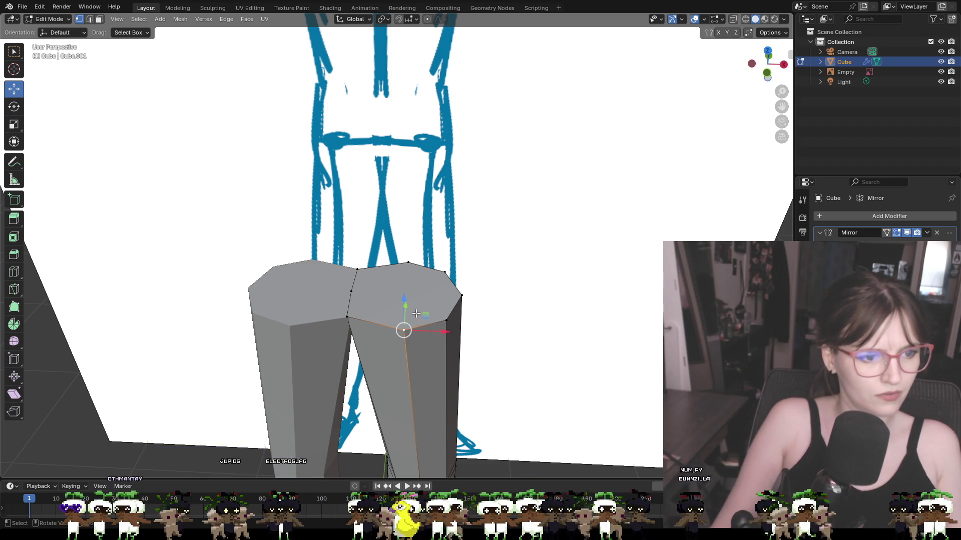
Step: Select the right leg's top face and start extruding it toward the hips
click(99, 19)
click(408, 278)
mouse_move(526, 295)
middle_down()
mouse_move(380, 277)
mouse_move(475, 254)
middle_up()
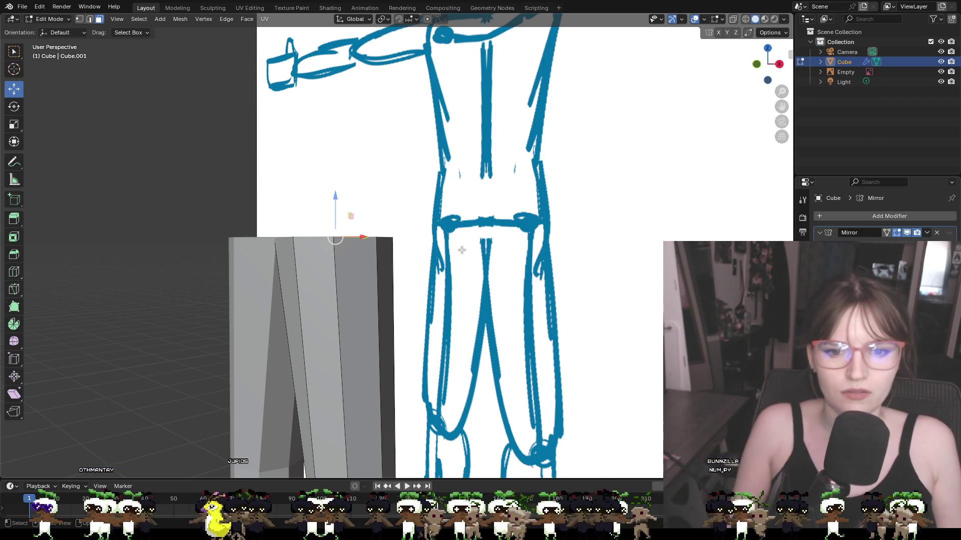
mouse_move(506, 271)
middle_down()
mouse_move(521, 329)
mouse_move(540, 345)
mouse_move(533, 285)
mouse_move(575, 214)
mouse_move(504, 283)
mouse_move(542, 314)
mouse_move(553, 300)
middle_up()
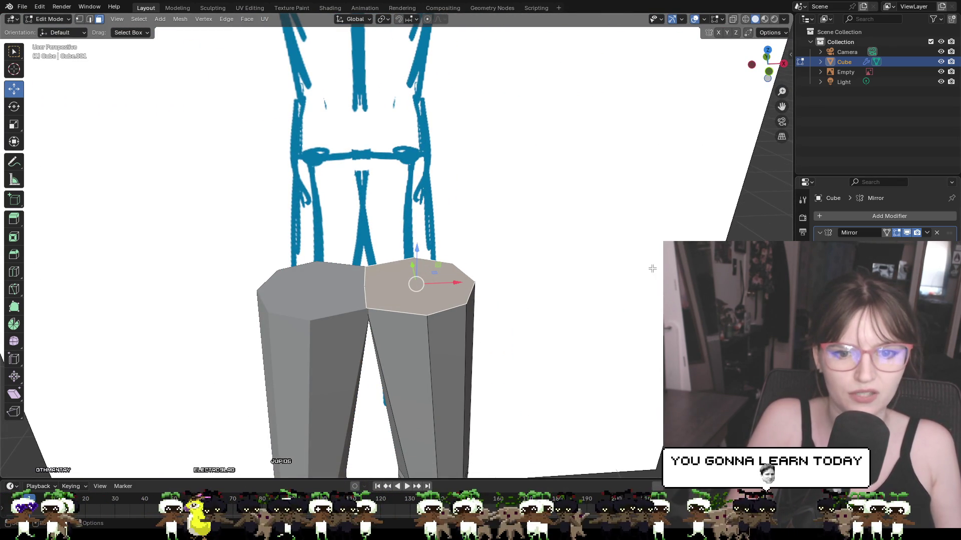
mouse_move(649, 289)
middle_down()
mouse_move(650, 273)
mouse_move(570, 328)
mouse_move(389, 310)
mouse_move(570, 266)
mouse_move(556, 306)
middle_up()
scroll(570, 328, up, 5)
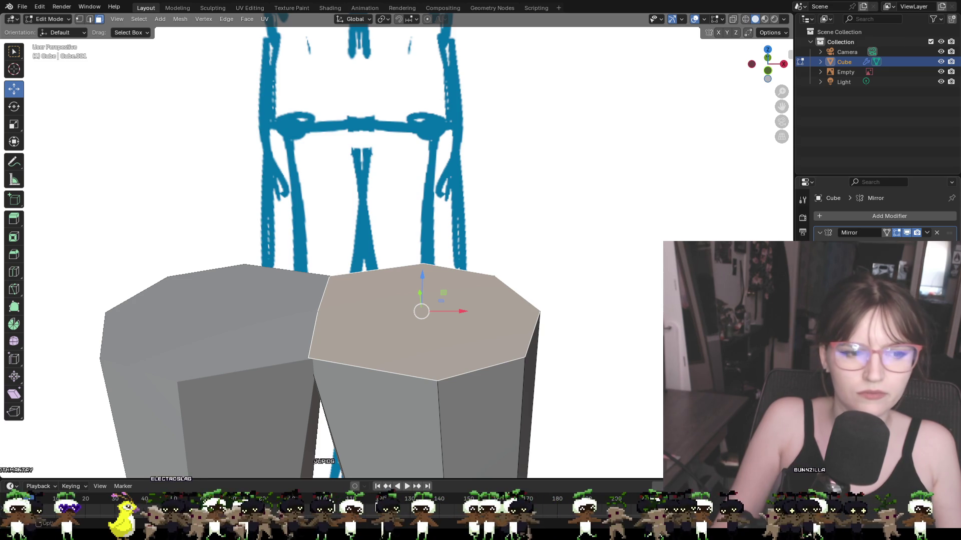
key(e)
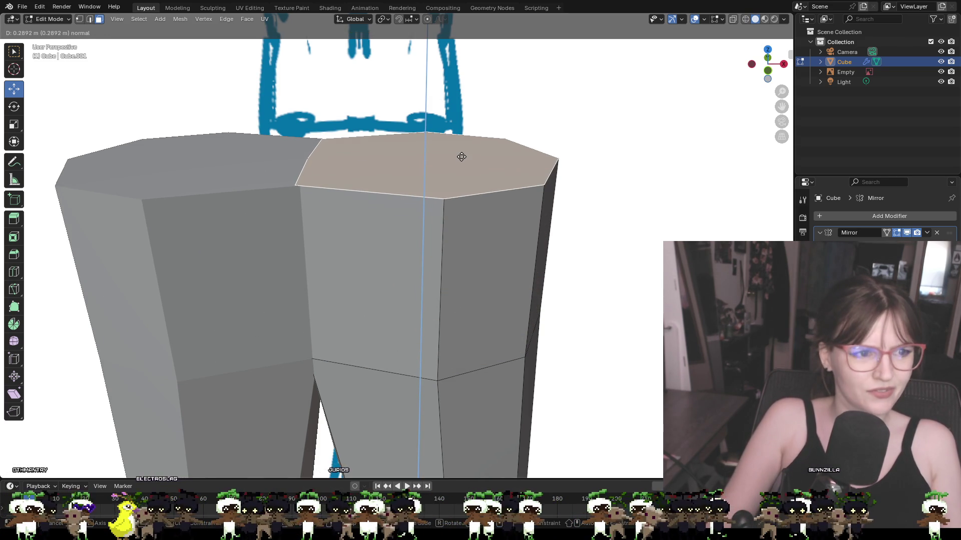
Step: Confirm the leg top's upward extrusion into the hips, cancelling a stray extrude and scale
click(461, 157)
click(768, 70)
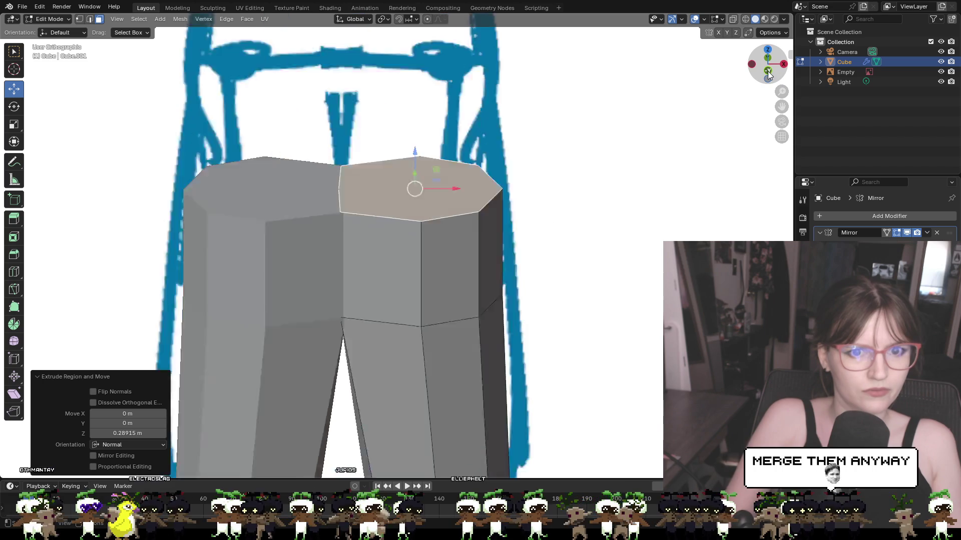
scroll(550, 145, down, 5)
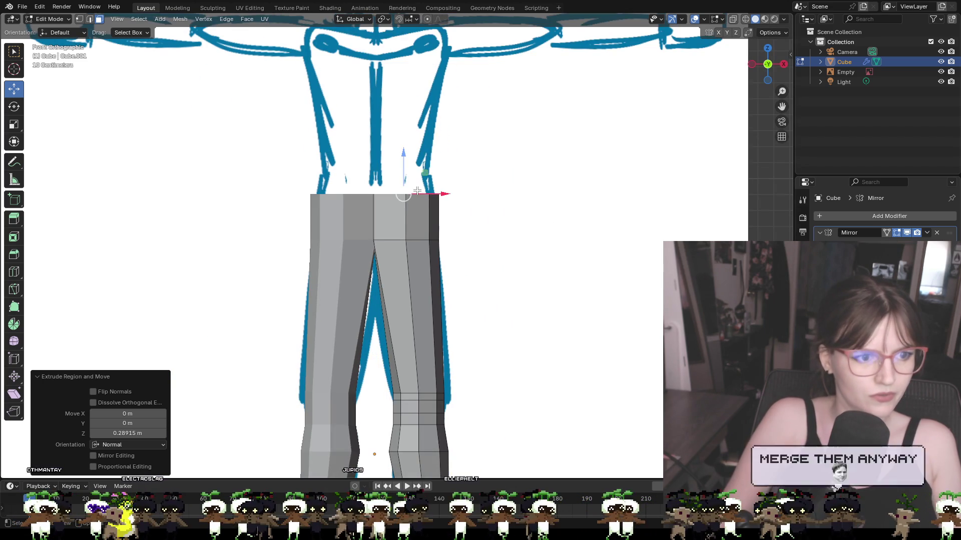
key(e)
right_click(405, 169)
key(s)
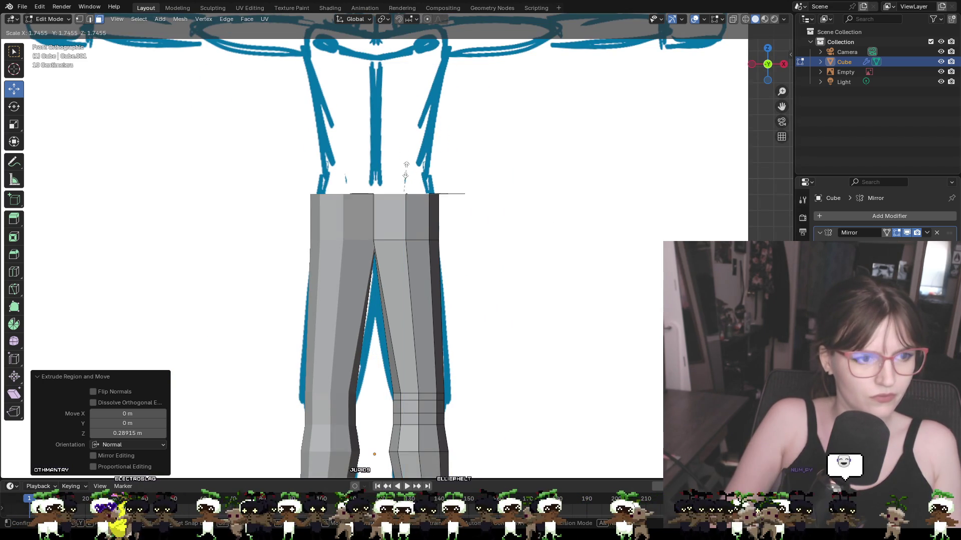
right_click(404, 171)
click(410, 206)
Step: Extrude a waist section and taper its rim to 0.761 scale
key(e)
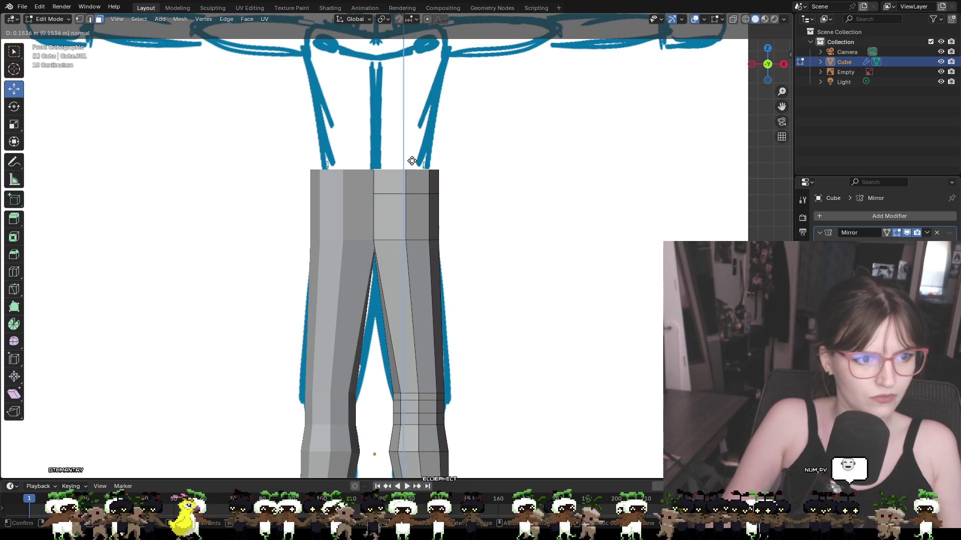
click(412, 162)
key(s)
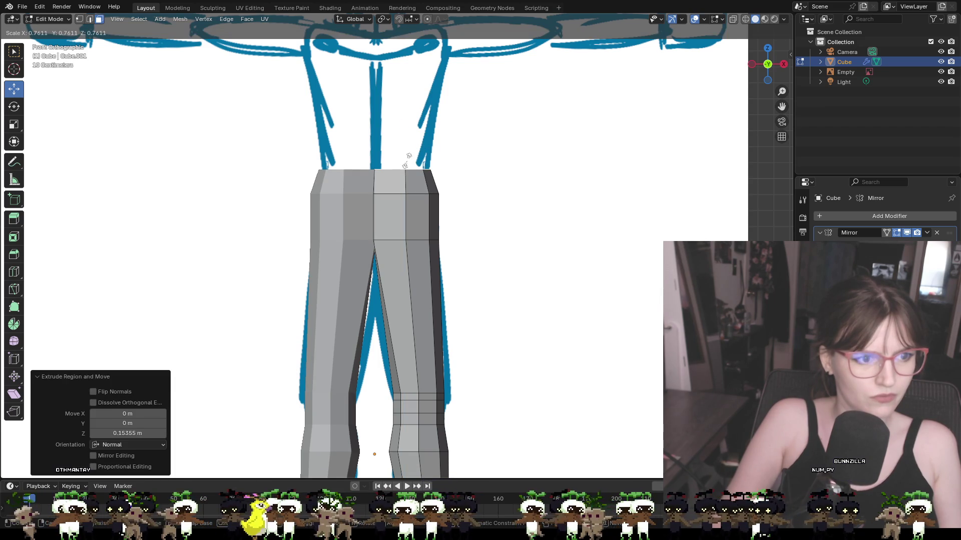
click(413, 162)
mouse_move(450, 173)
middle_down()
mouse_move(416, 217)
mouse_move(569, 261)
mouse_move(547, 257)
mouse_move(550, 246)
middle_up()
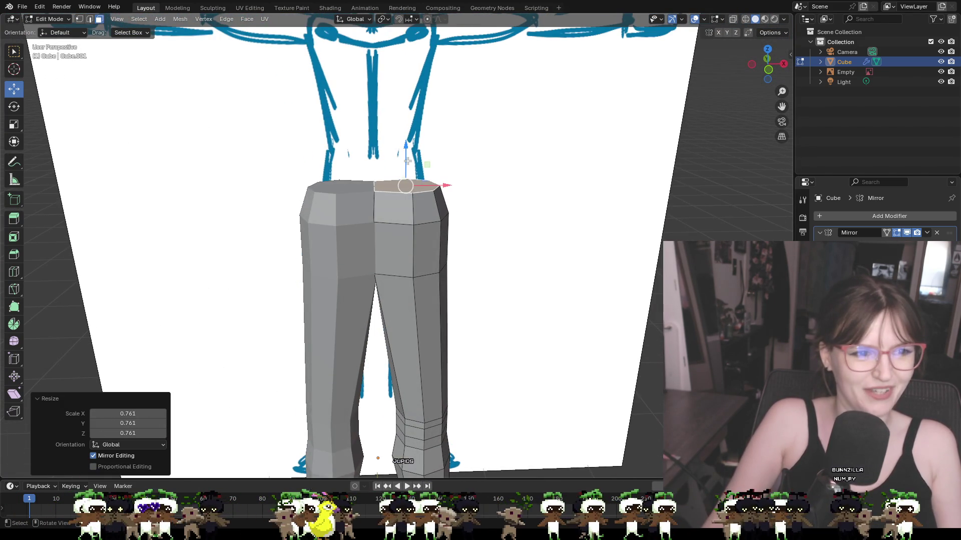
key(KP_1)
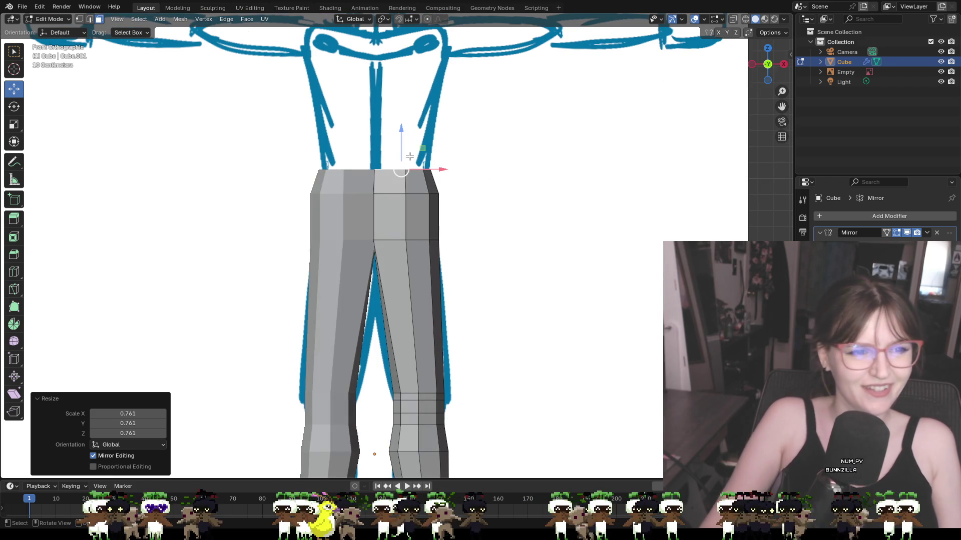
Step: Extrude the torso up to the chest and widen its top face to 1.638
key(e)
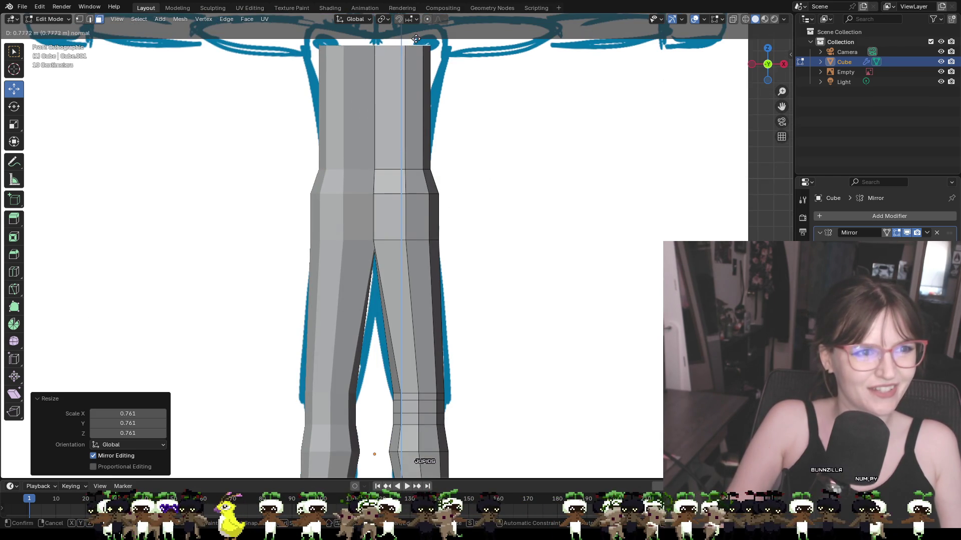
click(418, 34)
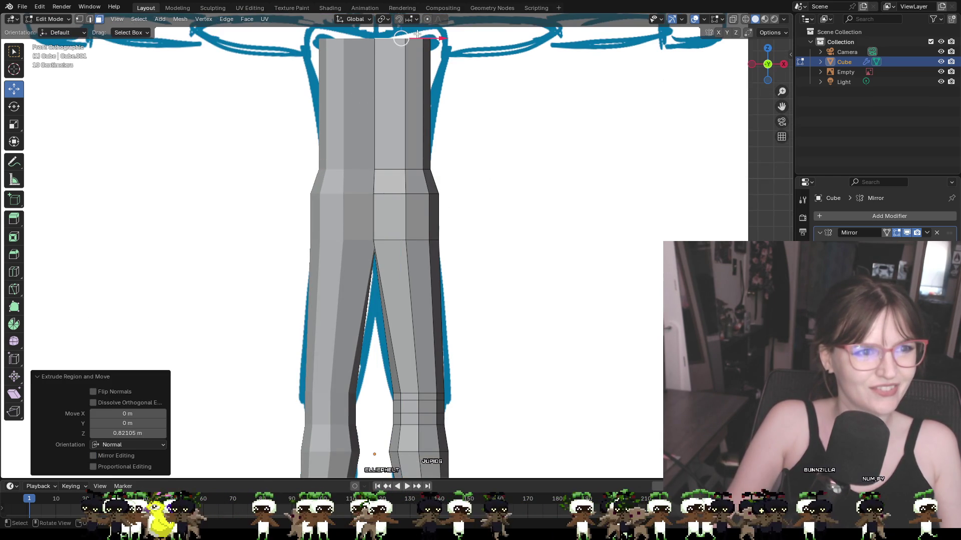
key(e)
click(431, 32)
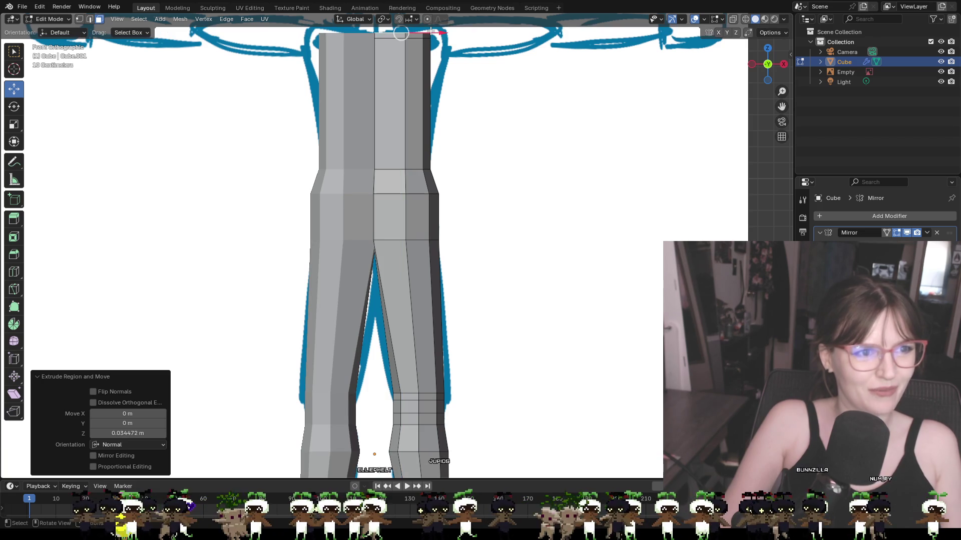
key(ctrl+z)
key(s)
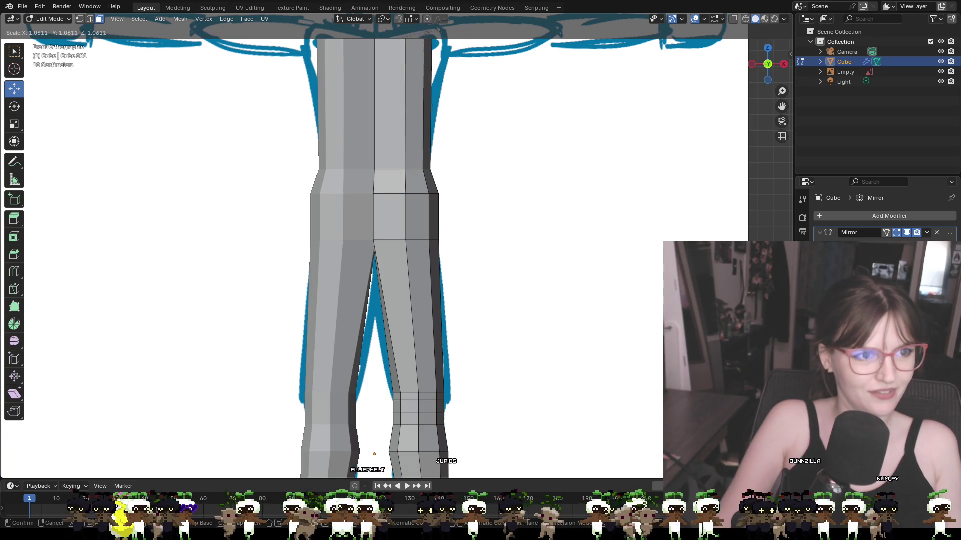
click(451, 36)
mouse_move(450, 36)
middle_down()
mouse_move(521, 118)
mouse_move(493, 127)
middle_up()
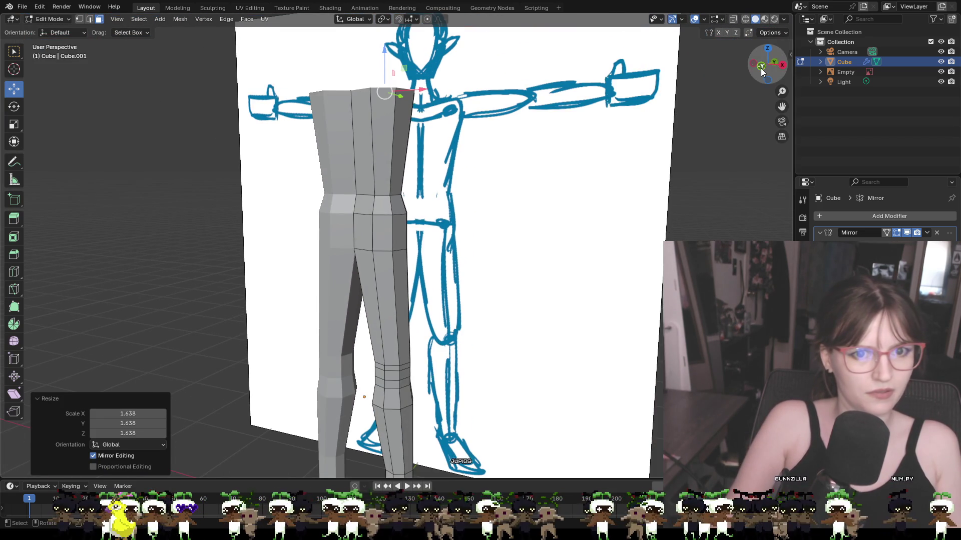
Step: Raise the torso's top face 0.06 m straight up along Z in front view
click(765, 73)
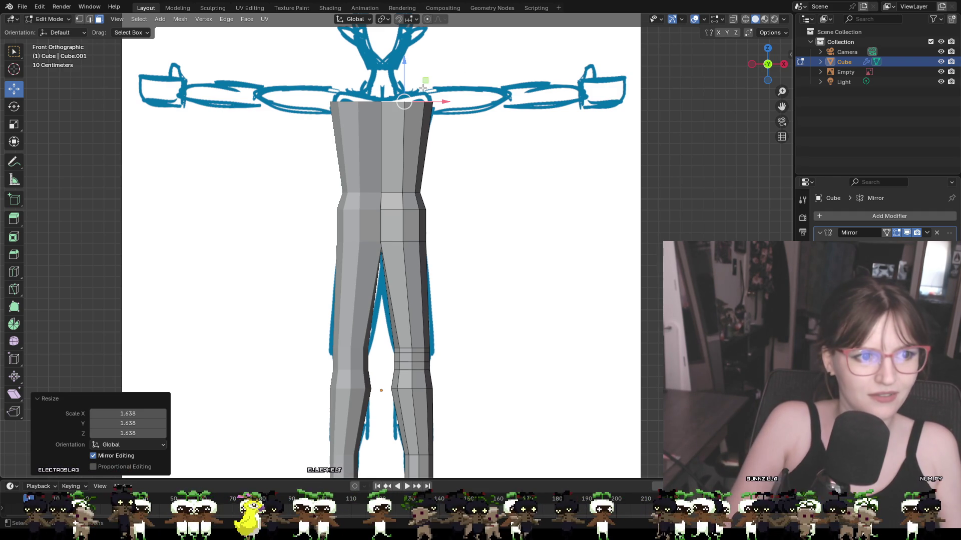
scroll(422, 88, up, 1)
shift+middle_drag(449, 65, 452, 116)
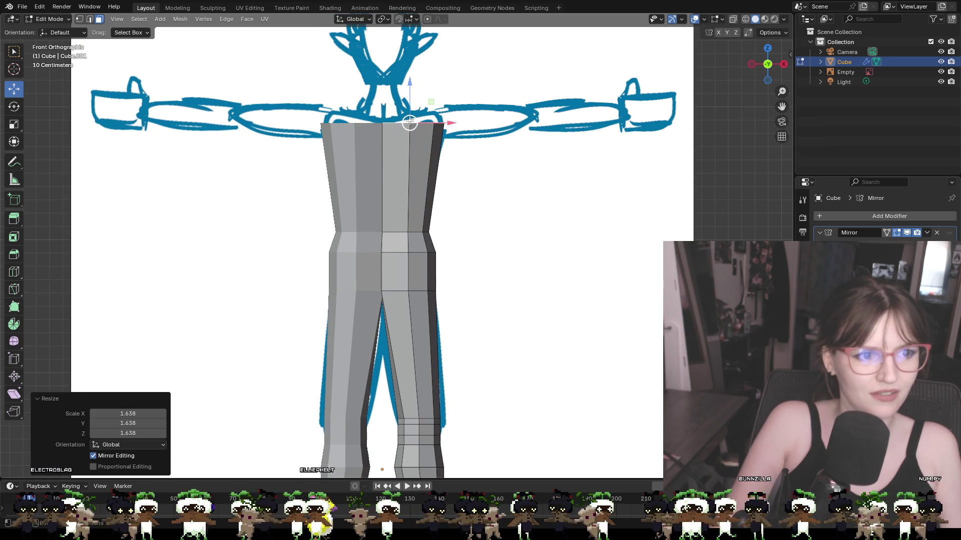
key(g)
key(z)
key(z)
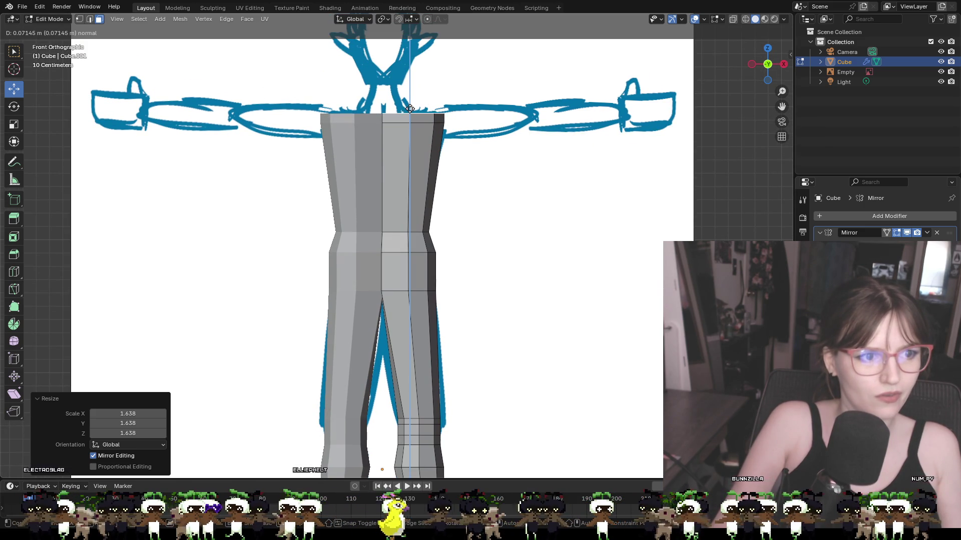
click(410, 112)
Step: Tilt the top face -9.41° around Y with the Rotate tool, then deselect
click(14, 106)
drag(445, 105, 440, 91)
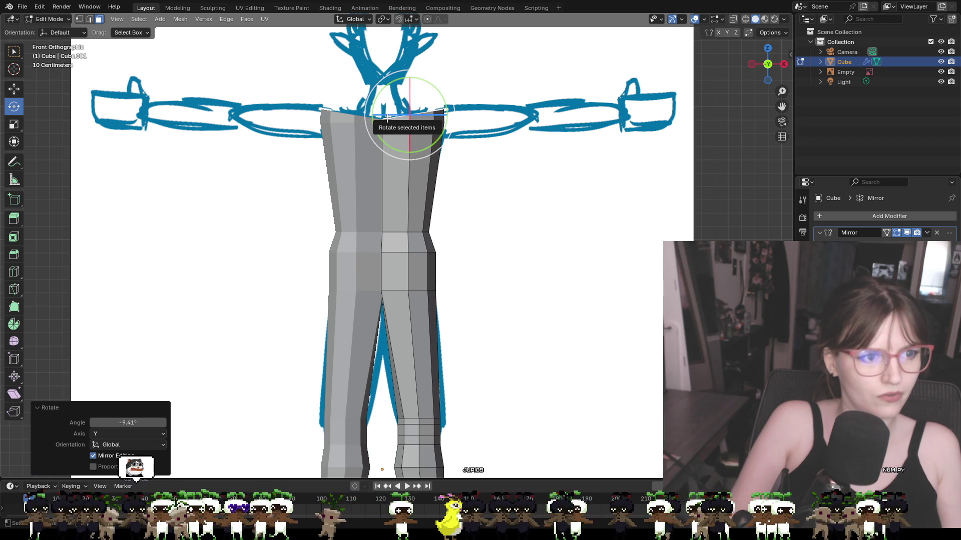
click(445, 141)
middle_drag(445, 141, 444, 142)
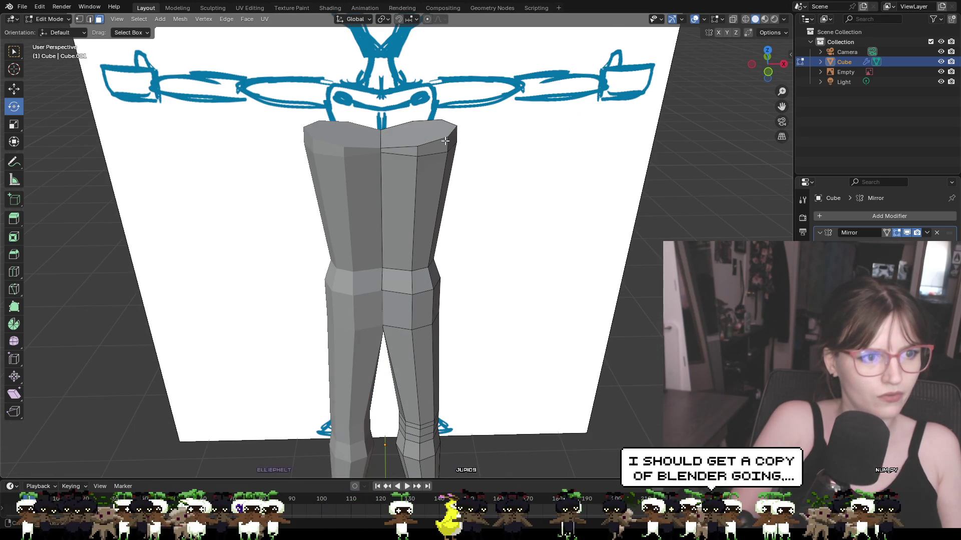
click(771, 75)
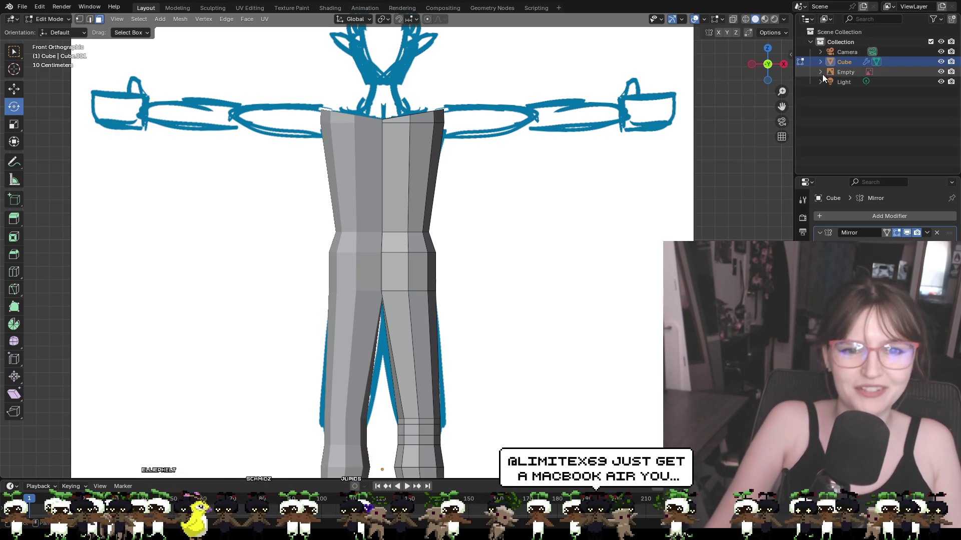
click(768, 64)
click(767, 65)
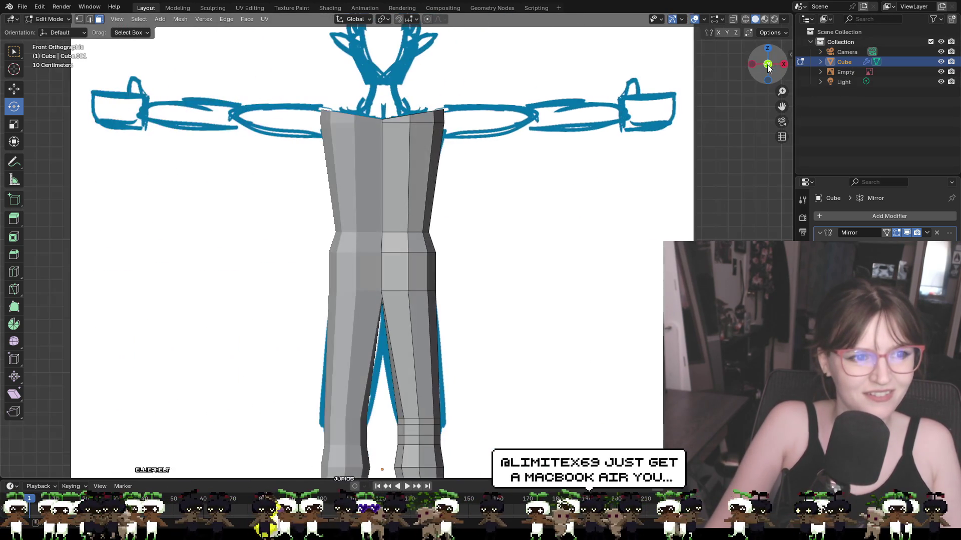
mouse_move(521, 144)
middle_down()
mouse_move(511, 168)
mouse_move(432, 151)
mouse_move(413, 206)
mouse_move(440, 278)
middle_up()
mouse_move(496, 203)
middle_down()
mouse_move(617, 144)
mouse_move(584, 161)
mouse_move(387, 163)
mouse_move(521, 197)
middle_up()
click(781, 61)
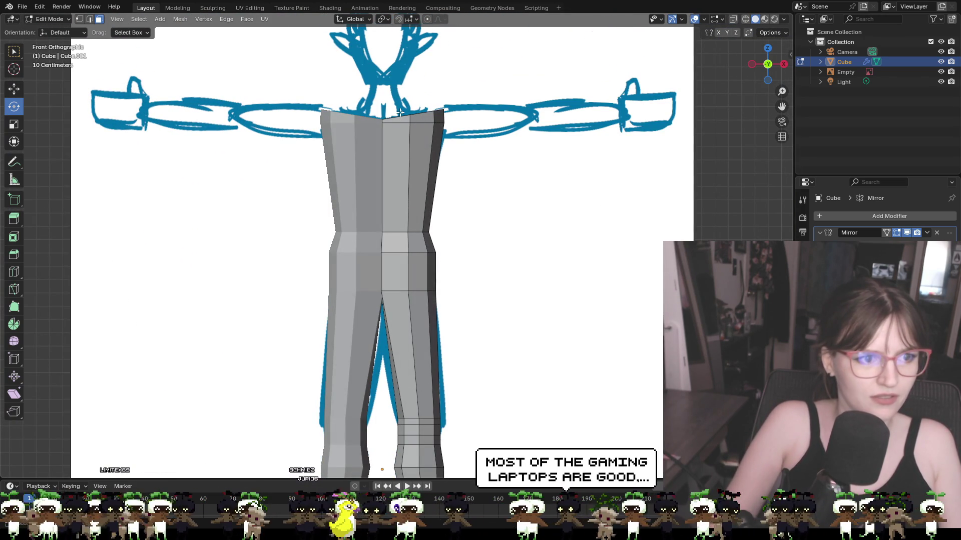
mouse_move(399, 109)
shift+middle_down()
mouse_move(401, 154)
mouse_move(415, 170)
shift+middle_up()
click(415, 171)
click(490, 163)
middle_drag(491, 162, 368, 208)
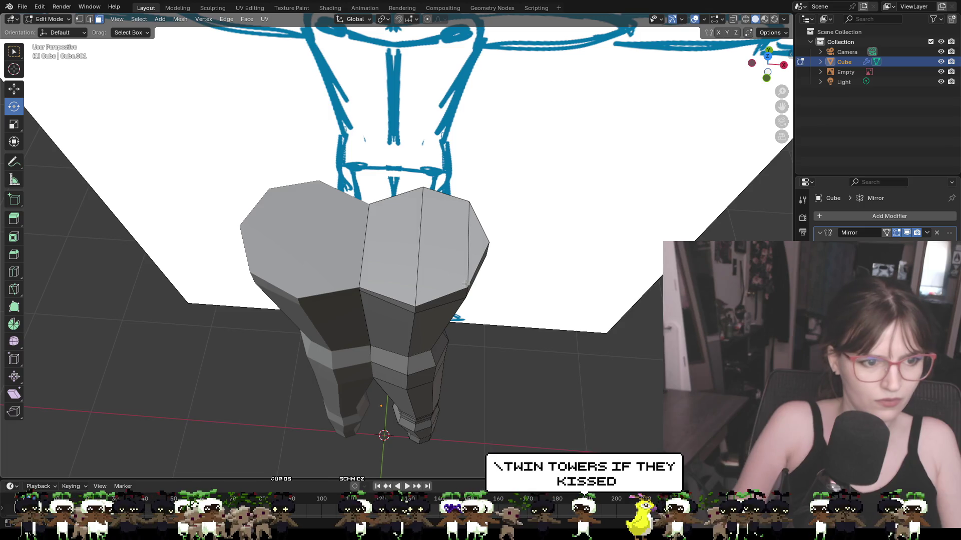
Step: Knife-cut the top cap corner to corner and from a side vertex and a corner into its centre, forming triangles
key(k)
click(369, 204)
click(468, 286)
key(Return)
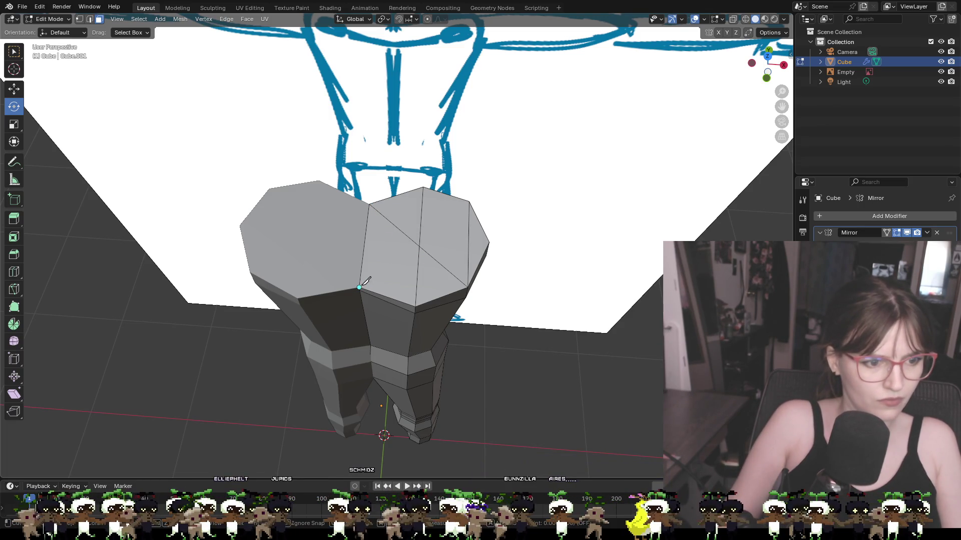
click(360, 286)
click(419, 246)
key(Return)
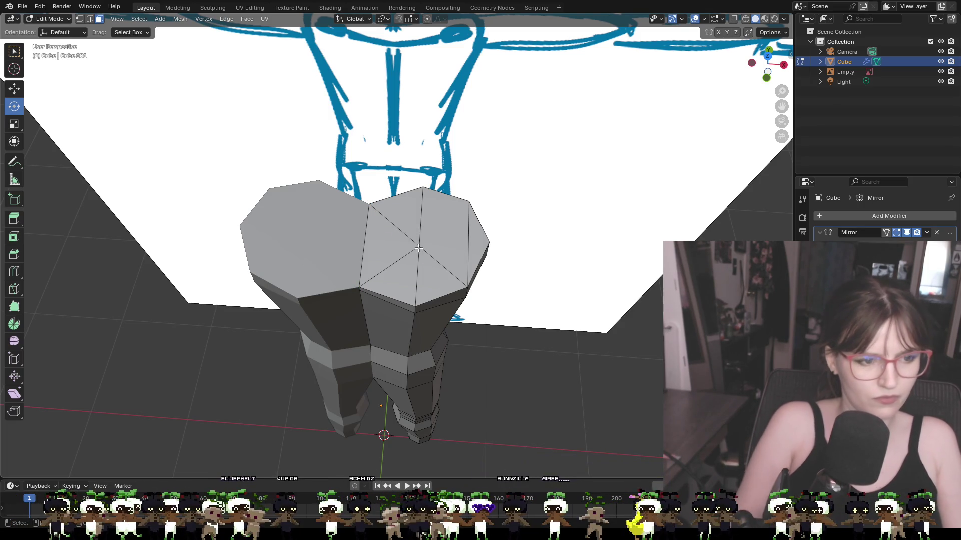
click(420, 246)
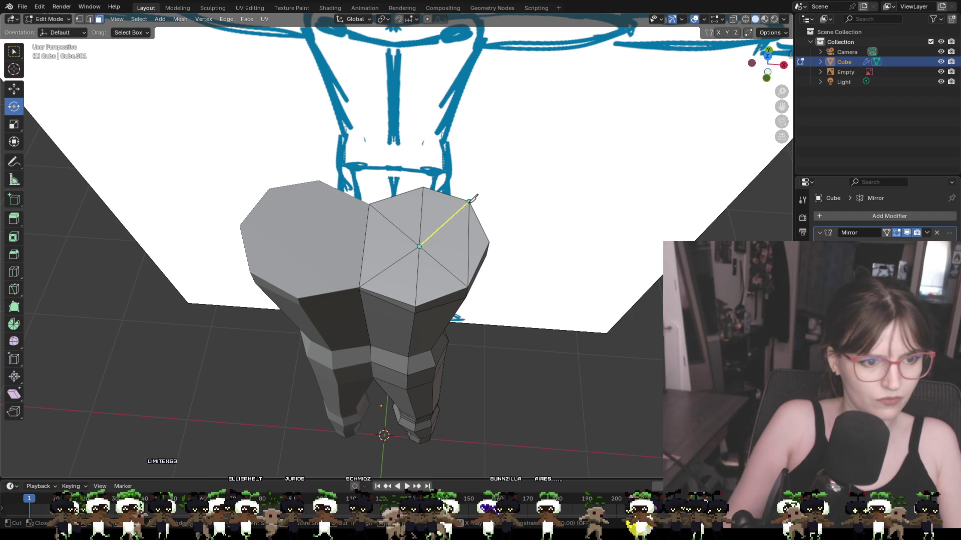
click(469, 201)
key(Return)
mouse_move(515, 230)
middle_down()
mouse_move(375, 196)
mouse_move(487, 214)
middle_up()
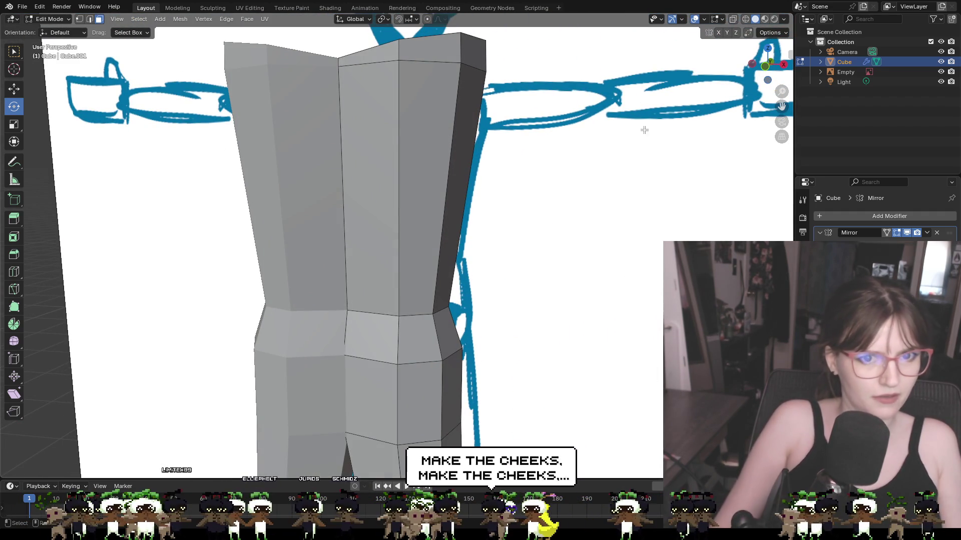
Step: In vertex select mode, push the lower-left hip joint and a top-left vertex back along Y
key(1)
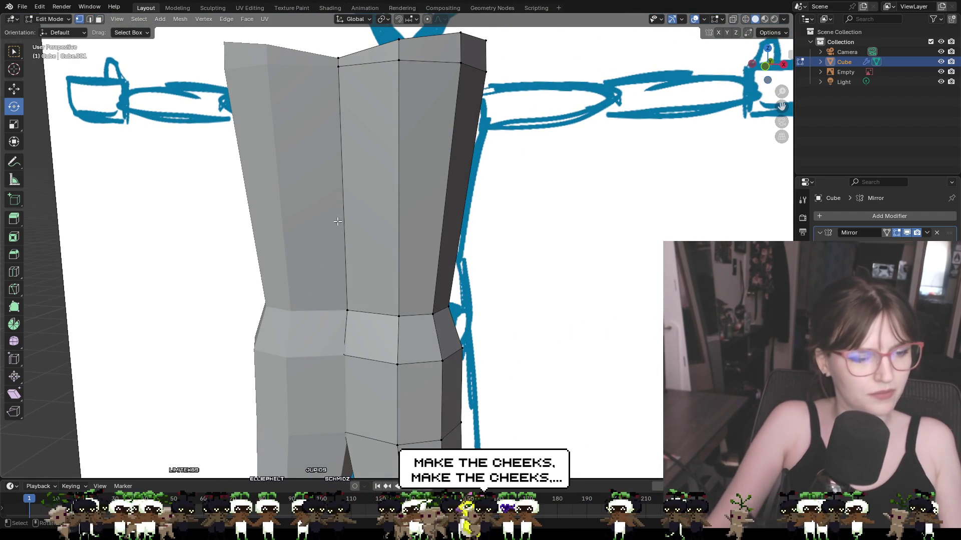
middle_drag(336, 221, 332, 281)
click(322, 316)
mouse_move(323, 316)
middle_down()
mouse_move(360, 300)
mouse_move(141, 226)
middle_up()
click(19, 92)
middle_drag(343, 303, 313, 285)
drag(312, 285, 285, 288)
middle_drag(285, 287, 247, 90)
click(256, 103)
drag(246, 90, 238, 92)
click(238, 92)
Step: Raise a top vertex slightly, then shift a hip vertex sideways along X and back along Y
mouse_move(238, 92)
middle_down()
mouse_move(293, 100)
mouse_move(280, 80)
mouse_move(293, 50)
middle_up()
drag(294, 40, 290, 33)
middle_drag(285, 65, 277, 94)
mouse_move(256, 100)
mouse_down()
mouse_move(241, 102)
mouse_move(230, 126)
mouse_up()
middle_drag(395, 233, 483, 203)
mouse_move(537, 297)
middle_down()
mouse_move(440, 296)
mouse_move(440, 382)
mouse_move(473, 221)
mouse_move(544, 208)
middle_up()
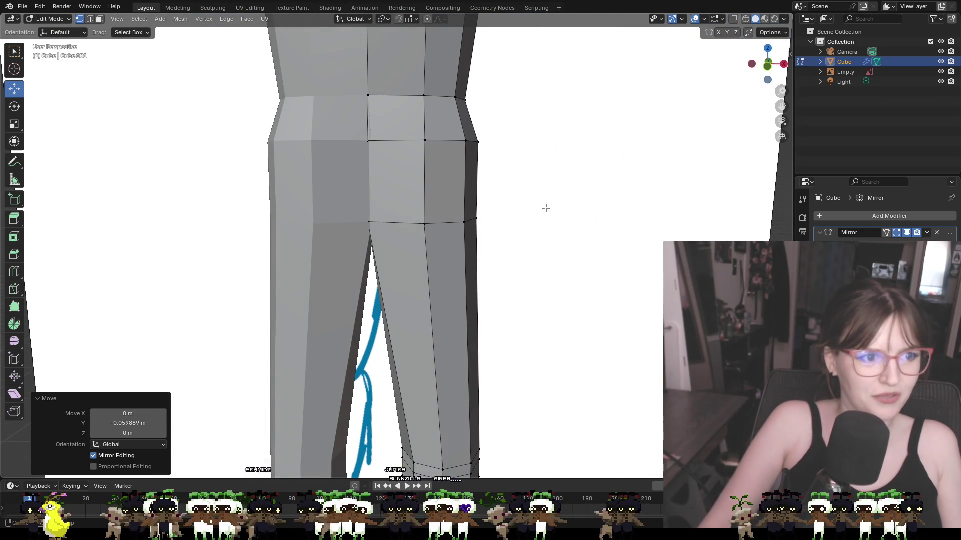
click(367, 142)
mouse_move(366, 142)
middle_down()
mouse_move(426, 180)
mouse_move(331, 141)
middle_up()
key(g)
key(x)
click(419, 182)
drag(337, 143, 323, 146)
Step: Adjust the upper-left hip vertices along Y, then hide the reference sketch Empty
mouse_move(323, 145)
middle_down()
mouse_move(353, 140)
mouse_move(289, 146)
middle_up()
drag(290, 145, 327, 146)
click(295, 104)
mouse_move(320, 104)
mouse_down()
mouse_move(308, 105)
mouse_move(301, 145)
mouse_move(344, 146)
mouse_up()
click(301, 145)
mouse_move(344, 147)
middle_down()
mouse_move(423, 160)
mouse_move(272, 206)
mouse_move(404, 218)
mouse_move(373, 214)
middle_up()
click(941, 72)
mouse_move(550, 160)
middle_down()
mouse_move(506, 167)
mouse_move(461, 203)
mouse_move(479, 182)
mouse_move(524, 180)
middle_up()
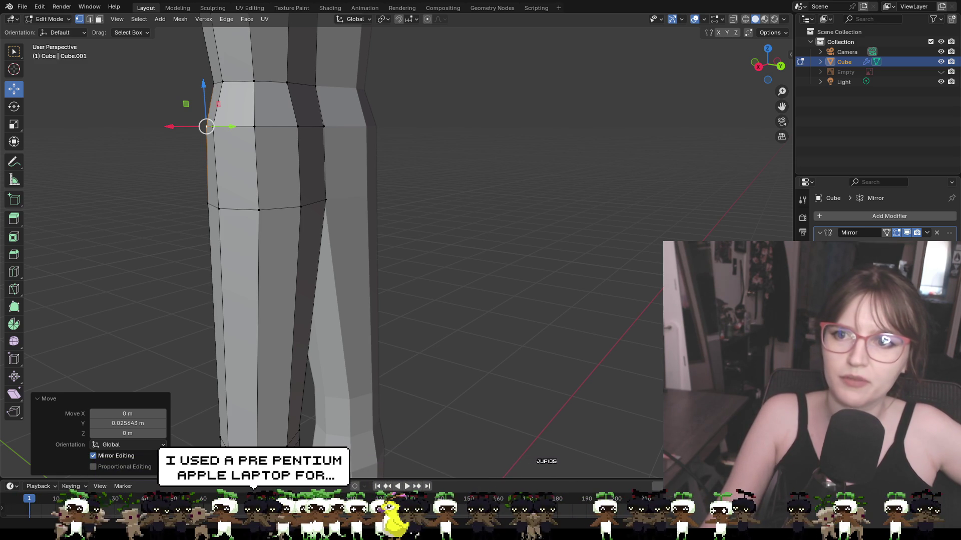
Step: Pull the rear hip corner out about 0.097 m along Y and nudge a lower thigh vertex
click(324, 127)
mouse_move(417, 145)
middle_down()
mouse_move(461, 143)
mouse_move(450, 140)
middle_up()
drag(332, 129, 352, 130)
middle_drag(368, 145, 383, 139)
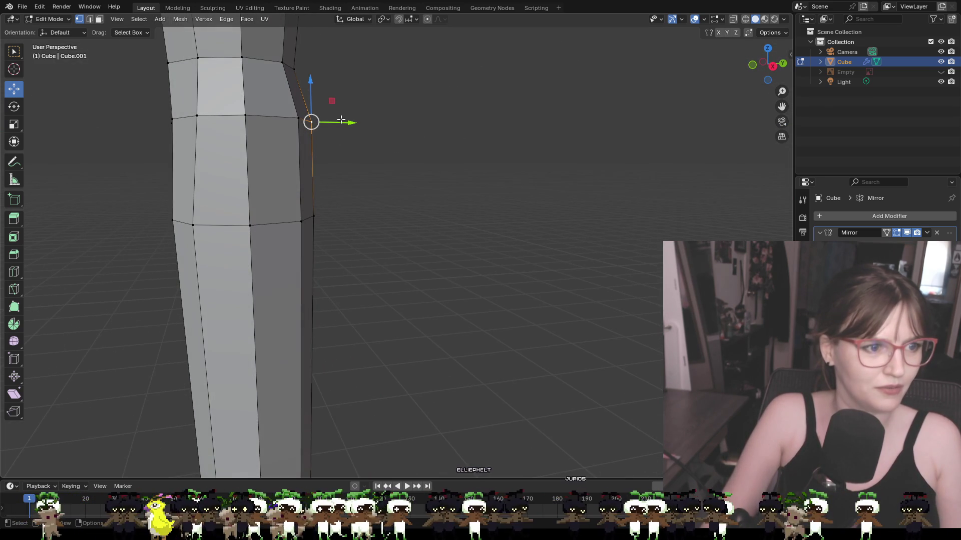
drag(346, 123, 353, 124)
mouse_move(409, 145)
middle_down()
mouse_move(300, 148)
mouse_move(393, 157)
middle_up()
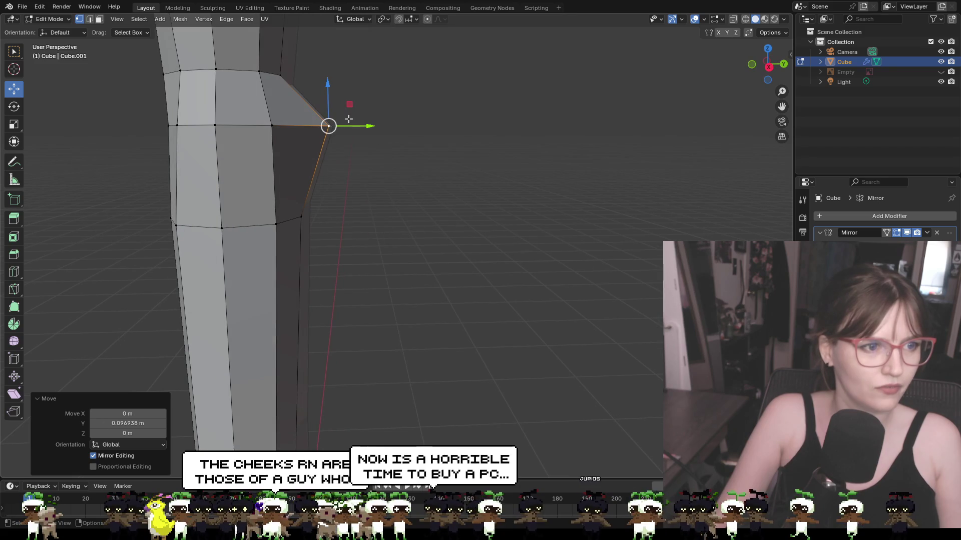
click(301, 218)
drag(333, 218, 336, 217)
middle_drag(336, 217, 301, 210)
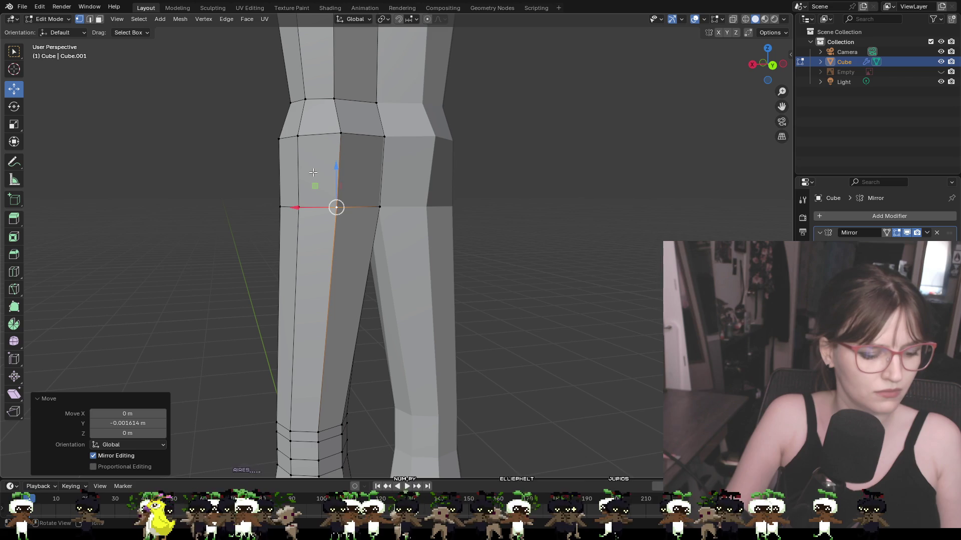
Step: Add three unslid horizontal edge loops around the thigh
key(ctrl+r)
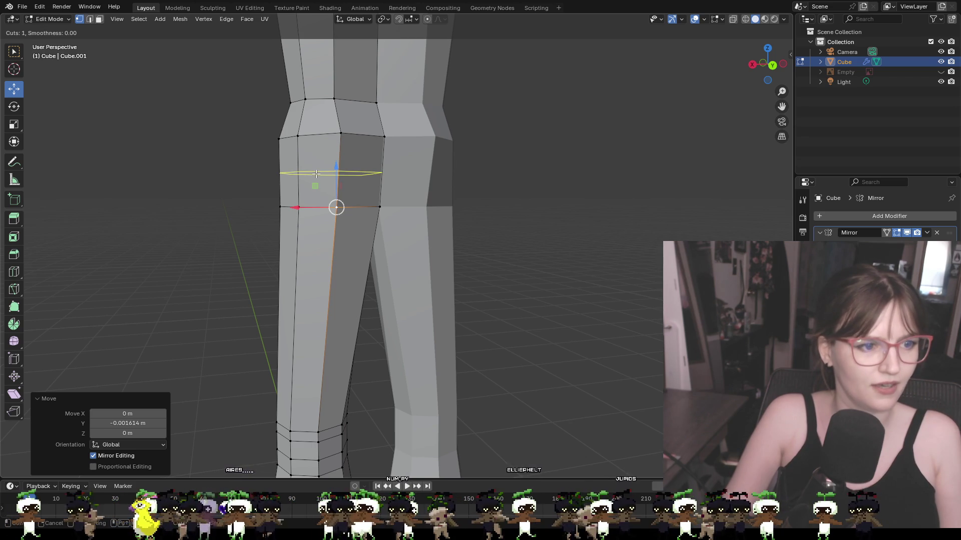
click(316, 174)
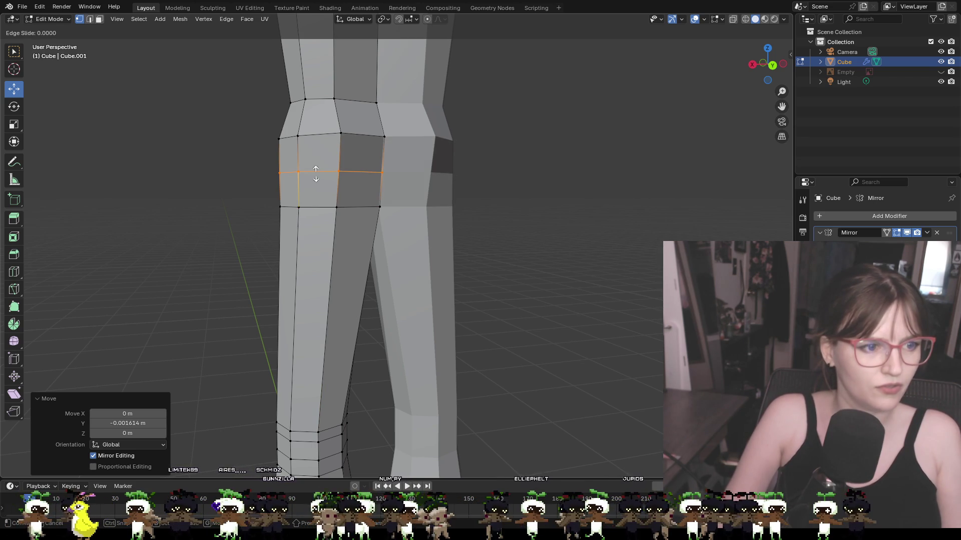
right_click(316, 174)
key(ctrl+r)
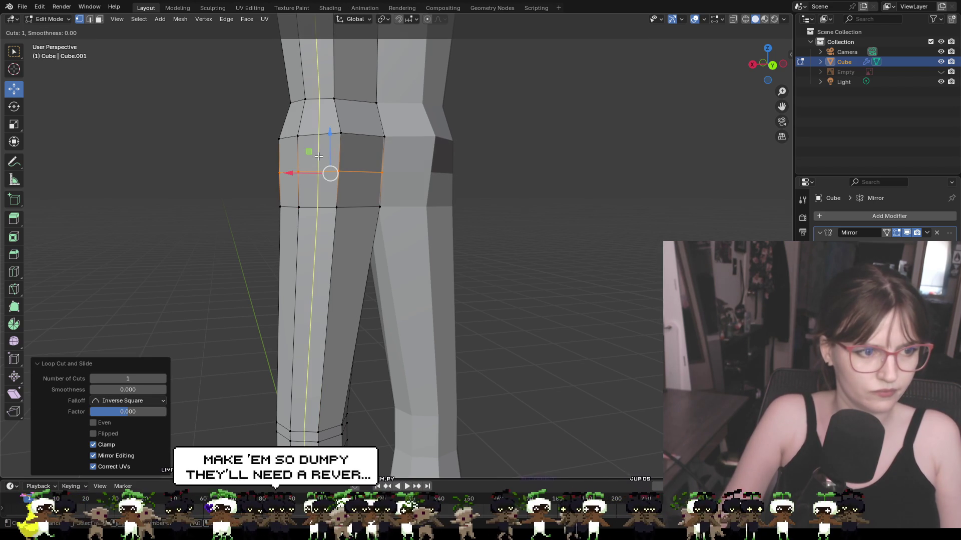
click(314, 154)
right_click(314, 155)
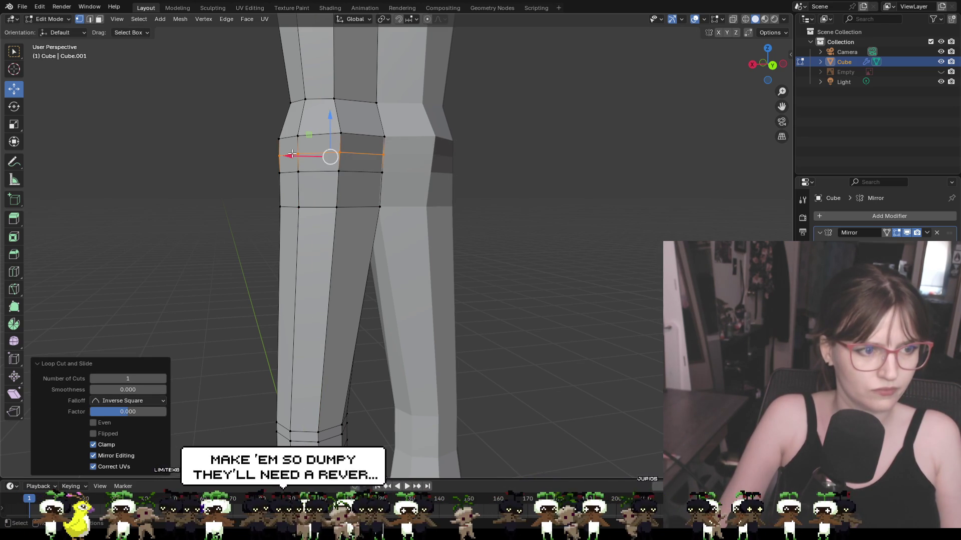
key(ctrl+r)
click(314, 190)
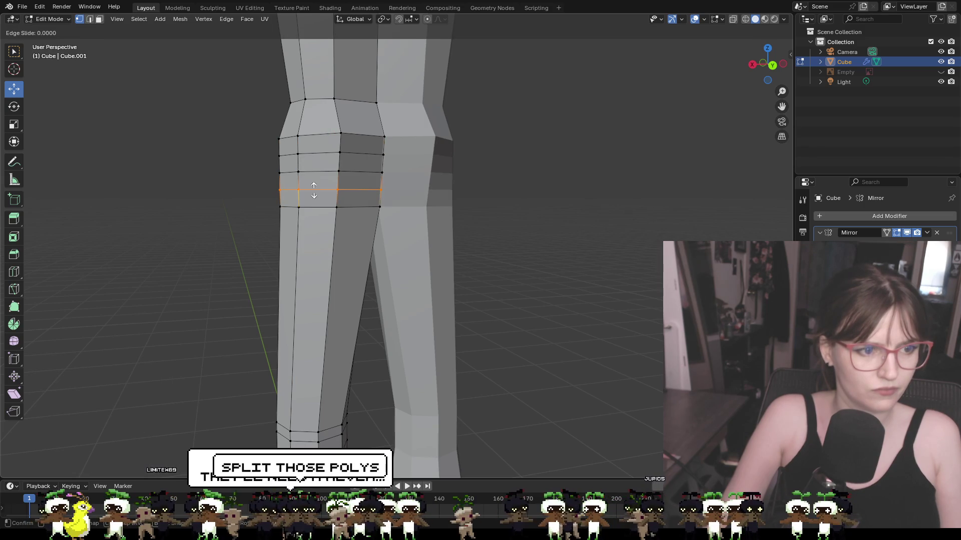
right_click(330, 193)
click(543, 247)
middle_drag(444, 235, 540, 235)
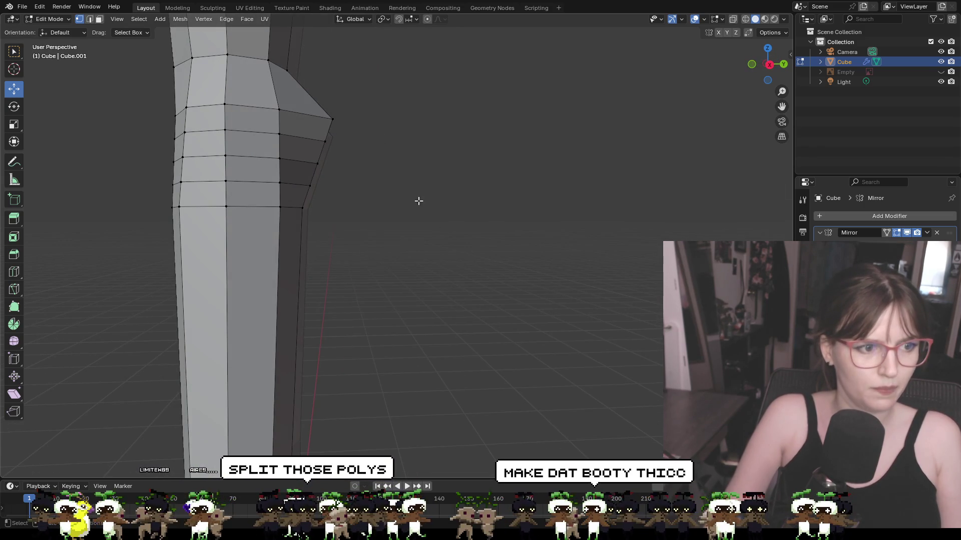
Step: Push three back-of-leg vertices outward along Y to round the rear bulge
click(310, 188)
key(g)
key(y)
click(325, 164)
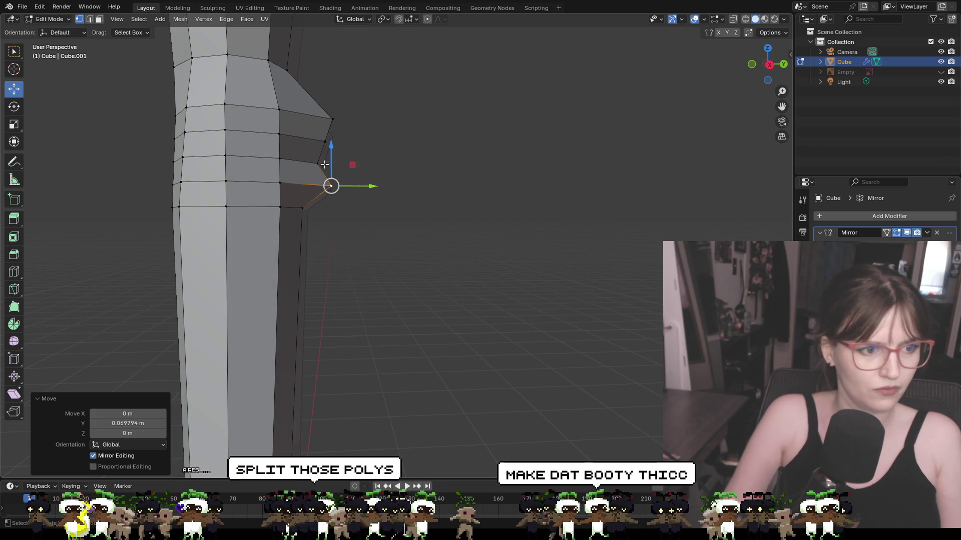
key(ctrl+z)
shift+click(317, 163)
shift+click(326, 145)
key(g)
key(y)
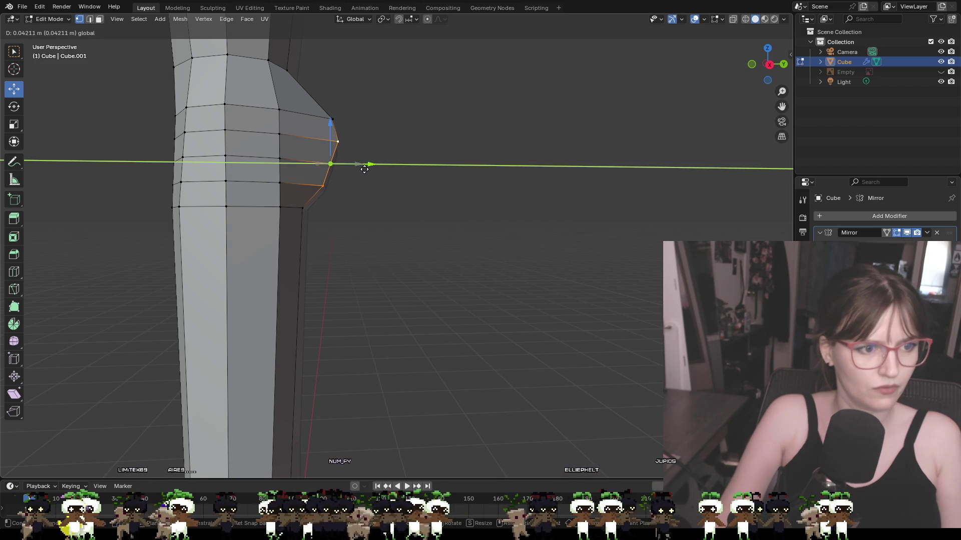
click(364, 171)
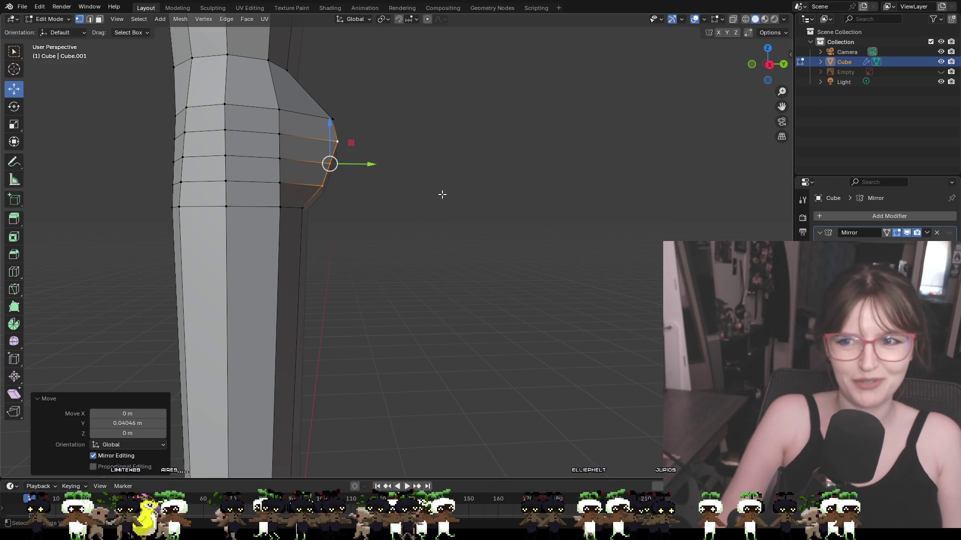
mouse_move(497, 208)
middle_down()
mouse_move(468, 220)
mouse_move(433, 217)
mouse_move(512, 215)
middle_up()
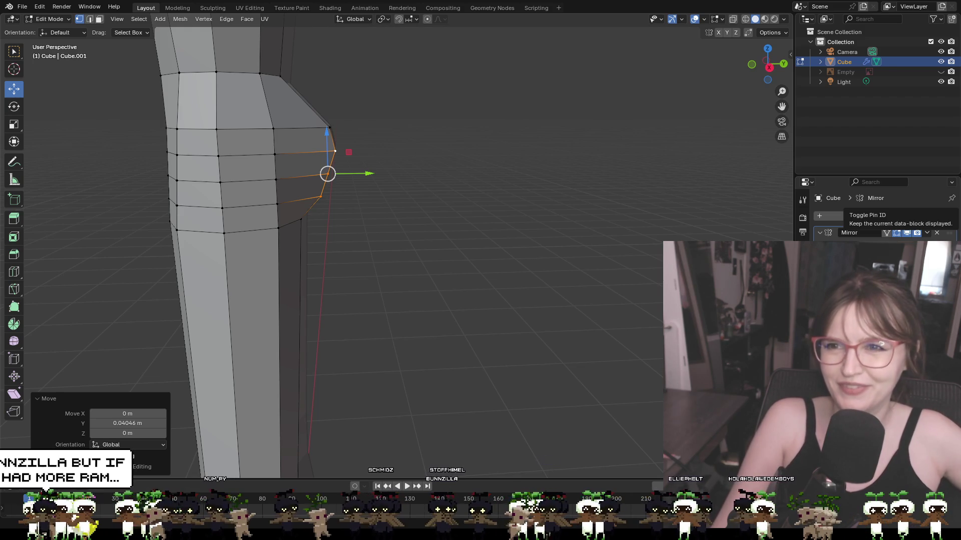
mouse_move(612, 133)
middle_down()
mouse_move(590, 155)
mouse_move(493, 124)
mouse_move(397, 141)
mouse_move(437, 151)
middle_up()
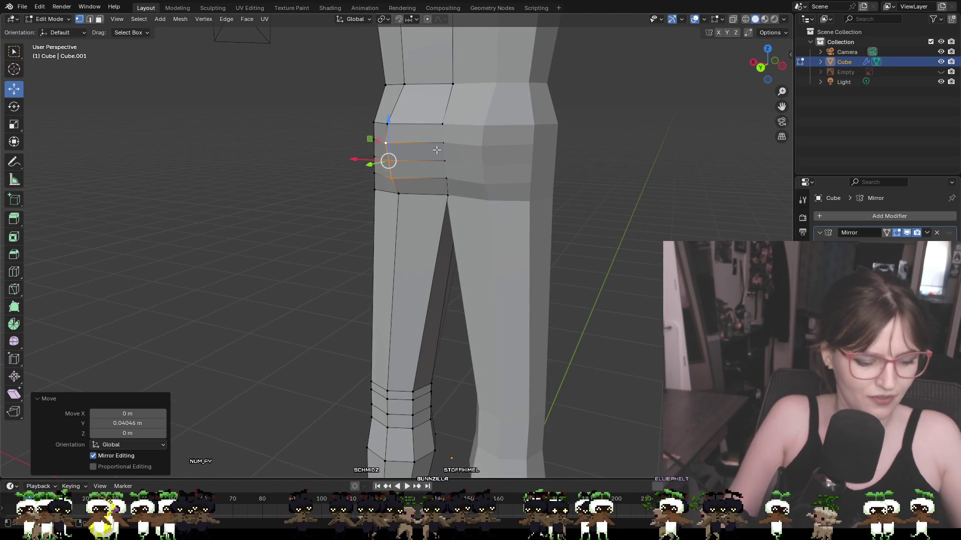
Step: Add two vertical edge loops down the front of the leg
key(ctrl+r)
click(413, 143)
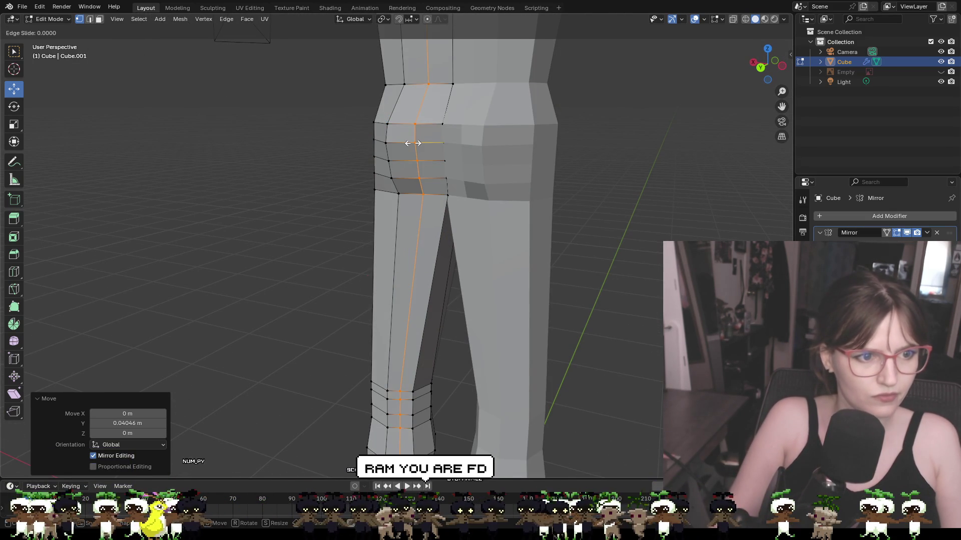
click(413, 144)
middle_drag(602, 191, 461, 167)
key(ctrl+r)
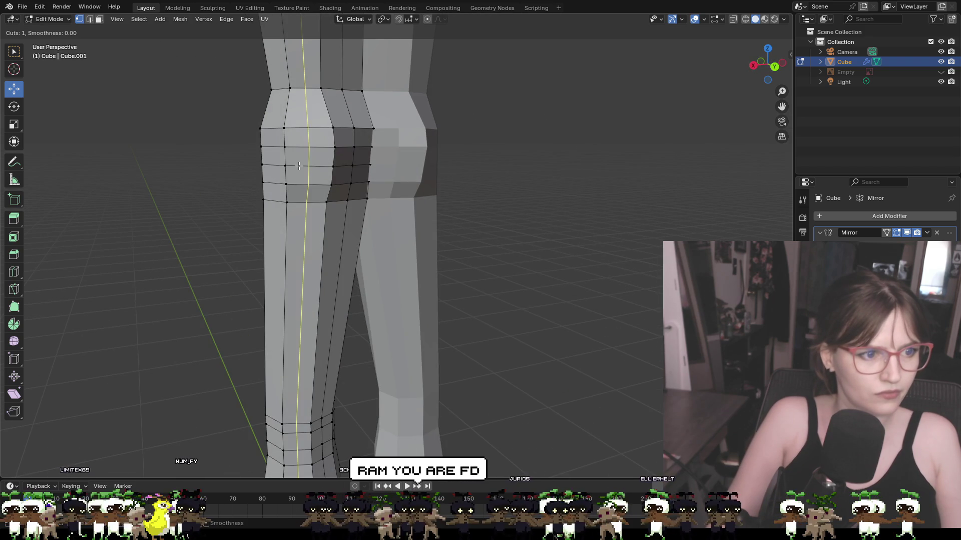
click(306, 165)
click(306, 165)
mouse_move(514, 202)
middle_down()
mouse_move(360, 190)
mouse_move(536, 203)
mouse_move(331, 192)
middle_up()
Step: Push the knee vertices and edges forward along Y to form the kneecap bump
click(363, 183)
shift+click(402, 184)
drag(332, 192, 324, 183)
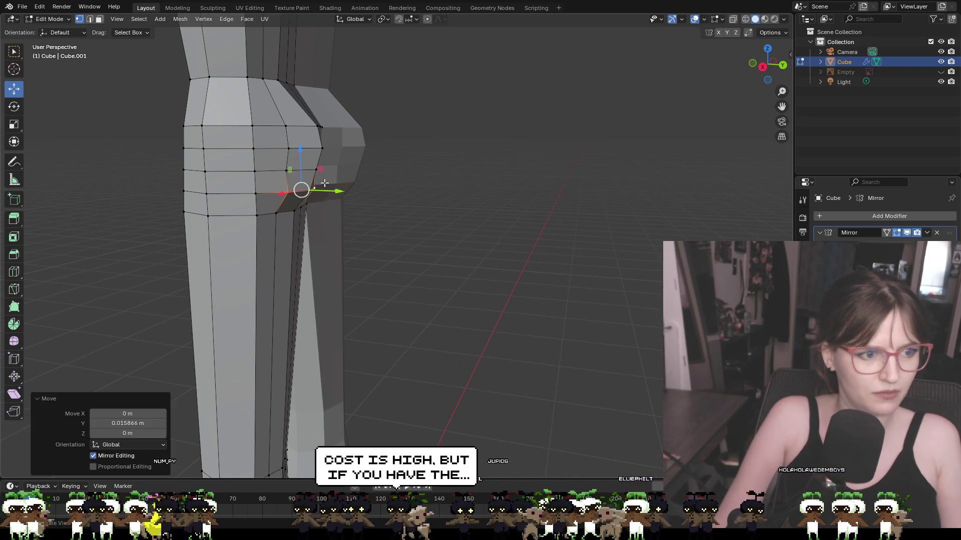
click(320, 170)
mouse_move(320, 170)
middle_down()
mouse_move(306, 178)
mouse_move(338, 168)
middle_up()
middle_drag(350, 134, 506, 170)
drag(325, 163, 332, 161)
mouse_move(386, 178)
middle_down()
mouse_move(372, 179)
mouse_move(392, 159)
mouse_move(386, 191)
middle_up()
scroll(385, 191, down, 4)
mouse_move(394, 247)
middle_down()
mouse_move(414, 266)
mouse_move(416, 255)
middle_up()
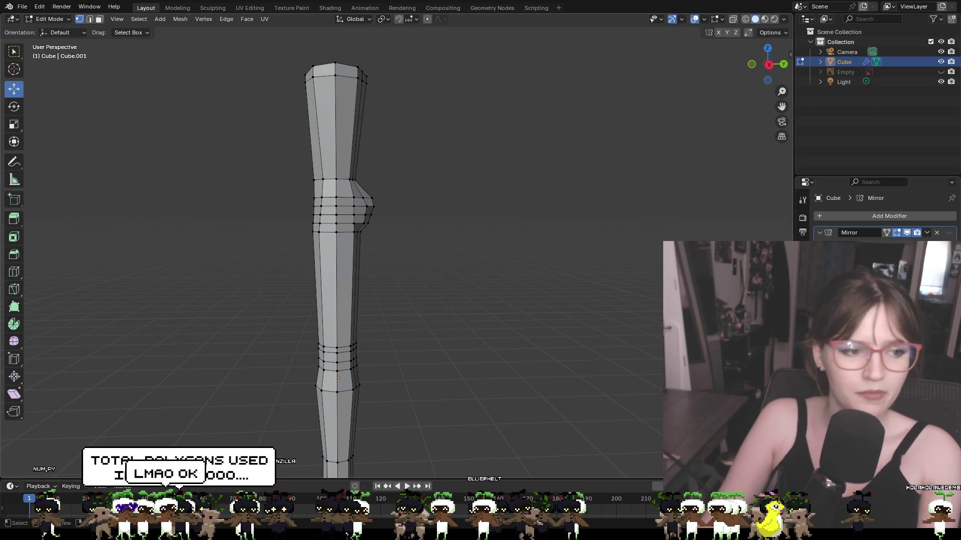
Step: Nudge two pairs of knee vertices forward along Y
mouse_move(457, 261)
middle_down()
mouse_move(419, 264)
mouse_move(451, 271)
middle_up()
scroll(380, 207, up, 3)
mouse_move(380, 207)
middle_down()
mouse_move(416, 228)
mouse_move(349, 167)
middle_up()
click(340, 166)
shift+click(338, 145)
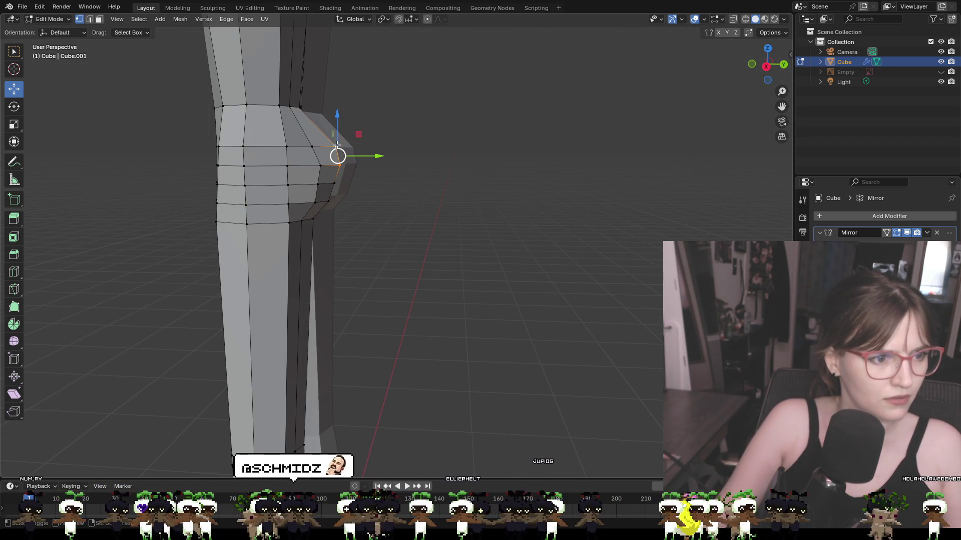
drag(363, 156, 357, 157)
click(415, 178)
mouse_move(414, 179)
middle_down()
mouse_move(511, 182)
mouse_move(481, 171)
middle_up()
click(384, 153)
shift+click(386, 175)
drag(410, 163, 408, 162)
Step: Shift the knee vertices and another knee vertex slightly along X to round the kneecap
mouse_move(416, 165)
middle_down()
mouse_move(411, 188)
mouse_move(250, 200)
mouse_move(260, 195)
middle_up()
drag(323, 156, 319, 157)
mouse_move(319, 156)
middle_down()
mouse_move(584, 169)
mouse_move(584, 160)
mouse_move(493, 153)
middle_up()
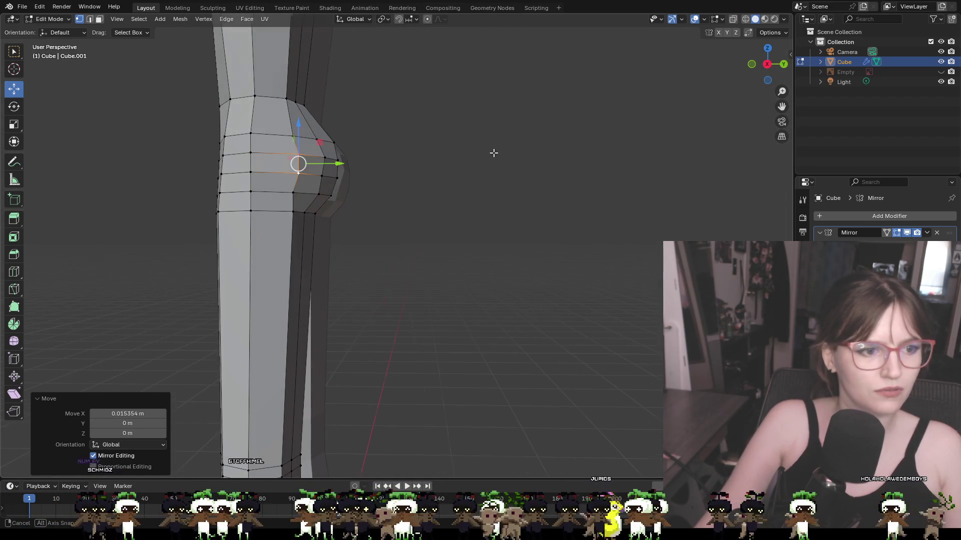
click(295, 194)
middle_drag(295, 193, 437, 222)
drag(429, 200, 438, 199)
mouse_move(472, 215)
middle_down()
mouse_move(429, 223)
mouse_move(352, 216)
mouse_move(390, 218)
mouse_move(285, 238)
mouse_move(407, 236)
mouse_move(388, 249)
mouse_move(433, 163)
mouse_move(440, 174)
mouse_move(431, 144)
mouse_move(421, 158)
mouse_move(334, 161)
mouse_move(480, 165)
mouse_move(375, 163)
mouse_move(467, 173)
mouse_move(430, 178)
middle_up()
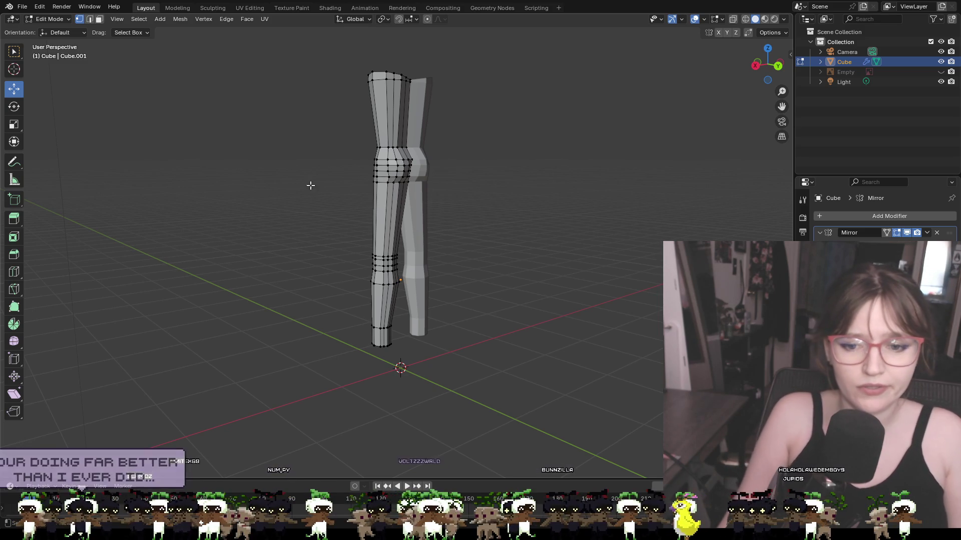
mouse_move(425, 242)
middle_down()
mouse_move(631, 234)
mouse_move(542, 247)
mouse_move(496, 215)
mouse_move(692, 220)
mouse_move(594, 200)
mouse_move(474, 199)
middle_up()
Step: Move a selected knee vertex back along Y in several small gizmo drags
scroll(496, 215, up, 4)
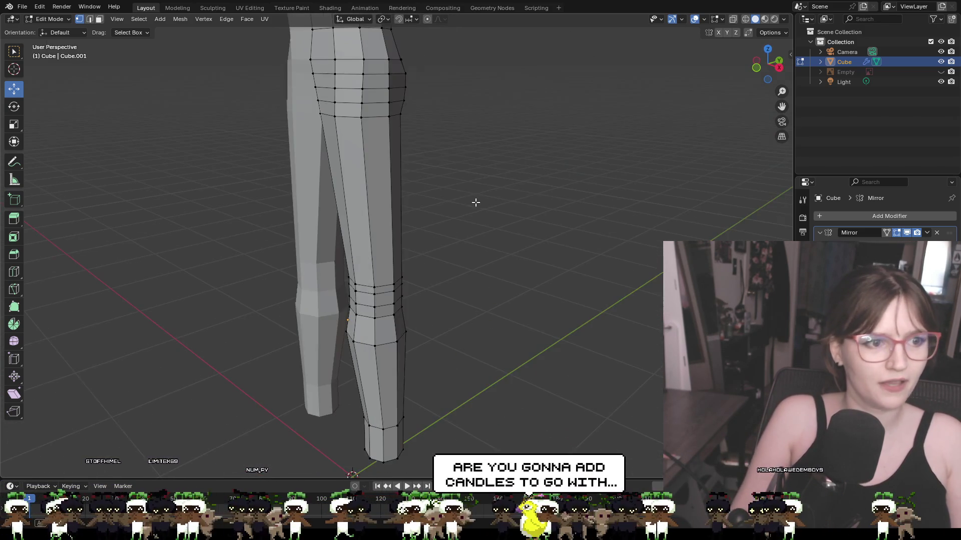
click(315, 86)
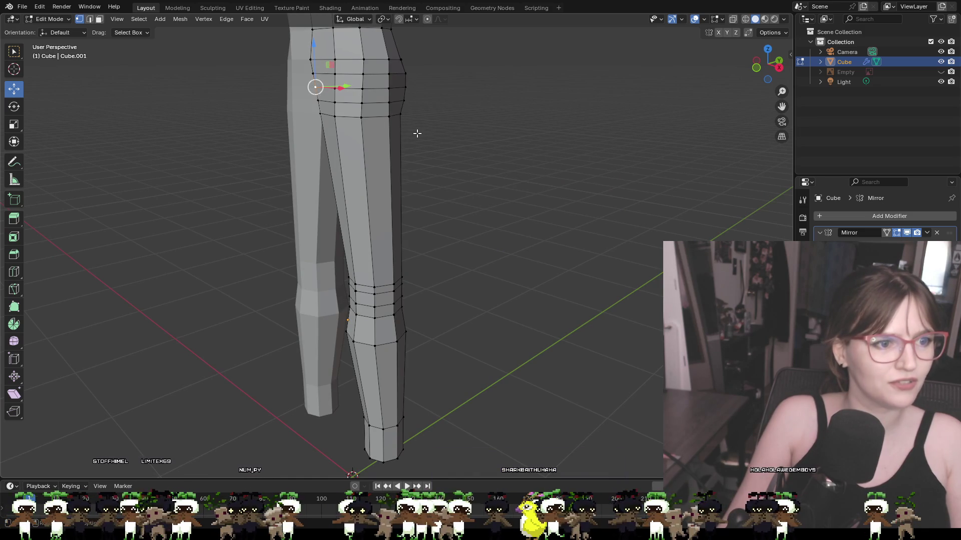
click(401, 113)
middle_drag(401, 112, 323, 111)
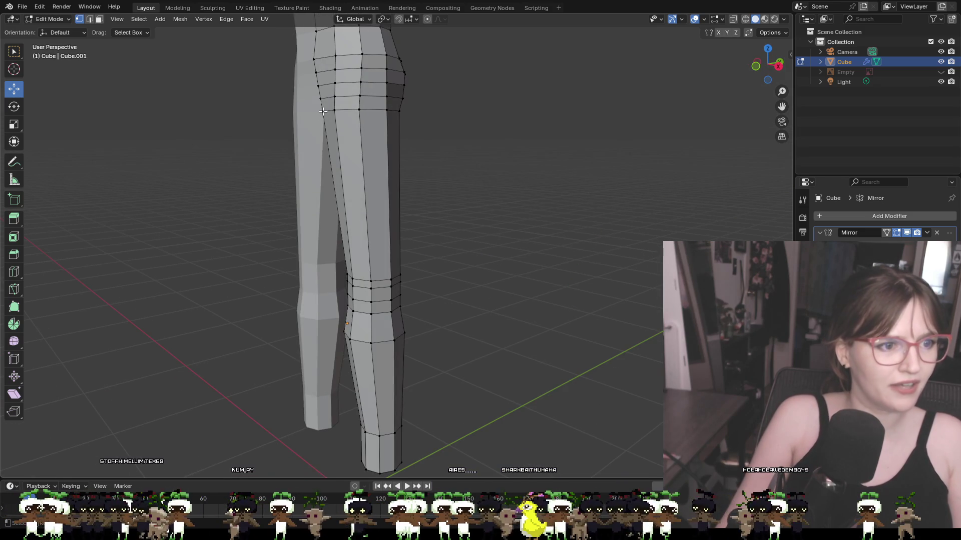
click(323, 111)
middle_drag(390, 122, 362, 115)
drag(361, 115, 356, 115)
mouse_move(356, 115)
middle_down()
mouse_move(320, 112)
mouse_move(325, 98)
mouse_move(317, 99)
mouse_move(329, 99)
middle_up()
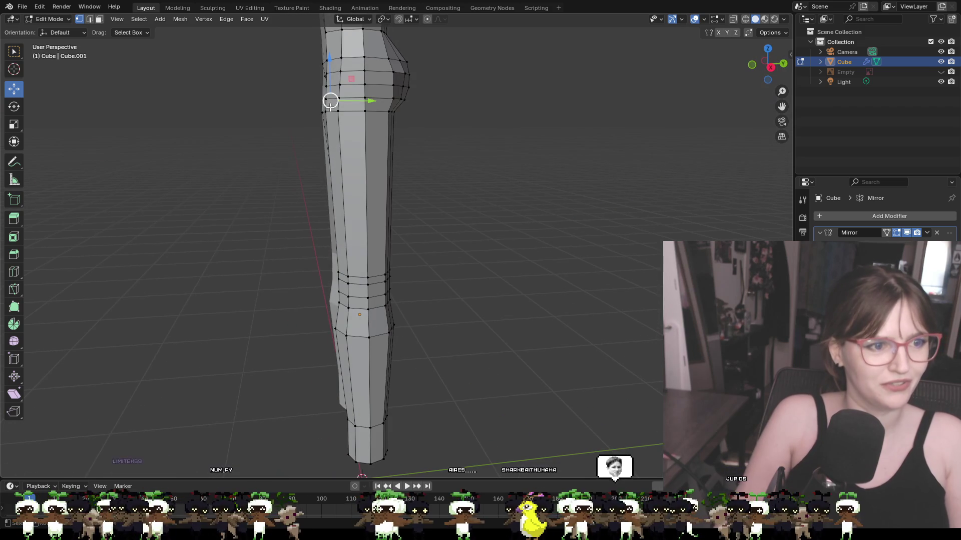
drag(350, 98, 322, 100)
mouse_move(323, 100)
middle_down()
mouse_move(315, 97)
mouse_move(332, 82)
mouse_move(345, 84)
middle_up()
drag(367, 88, 358, 88)
mouse_move(359, 88)
middle_down()
mouse_move(414, 94)
mouse_move(312, 76)
mouse_move(439, 150)
mouse_move(431, 172)
middle_up()
Step: Move two more knee vertices slightly along Y with G Y
click(440, 161)
key(g)
key(y)
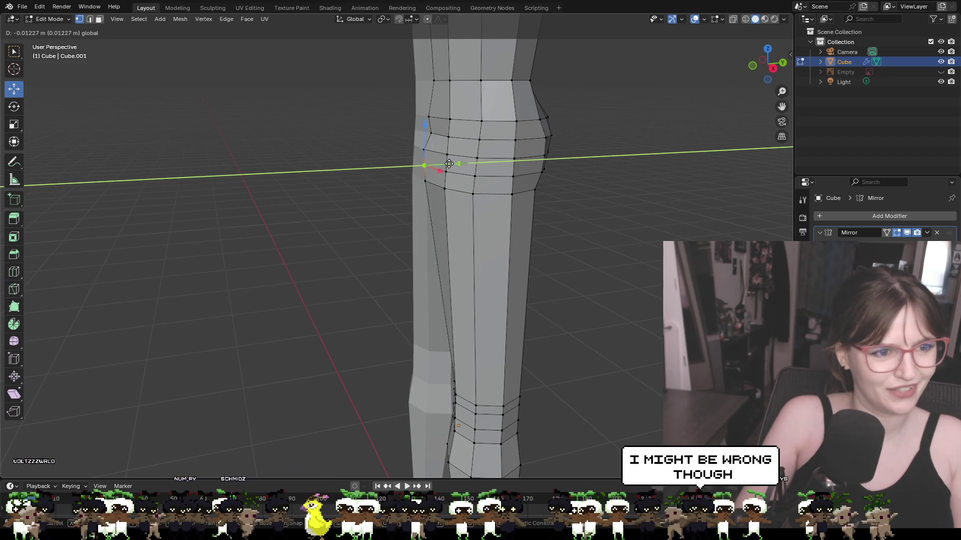
click(433, 131)
click(433, 131)
key(g)
key(y)
click(457, 129)
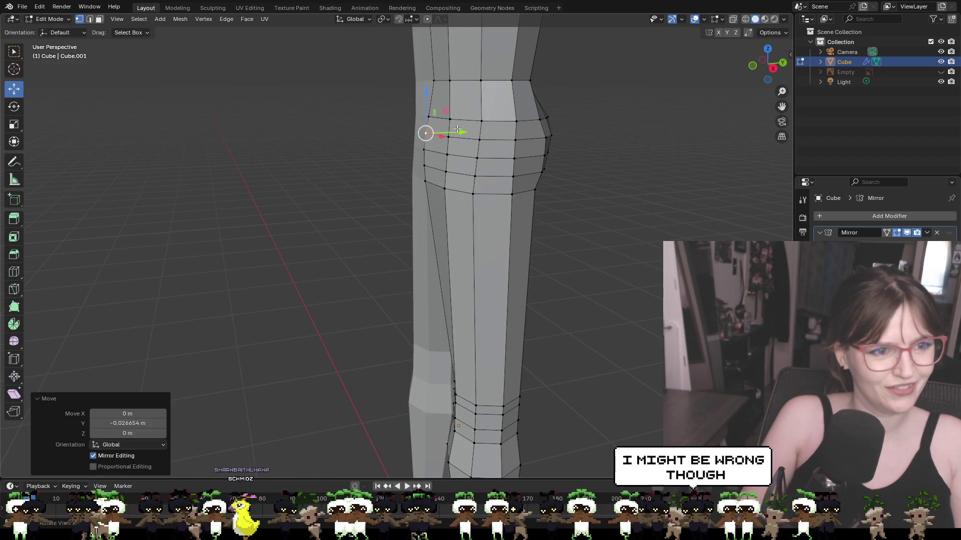
Step: Move the last two knee vertices along Y, about 0.026 m each
click(435, 78)
key(g)
key(y)
click(451, 87)
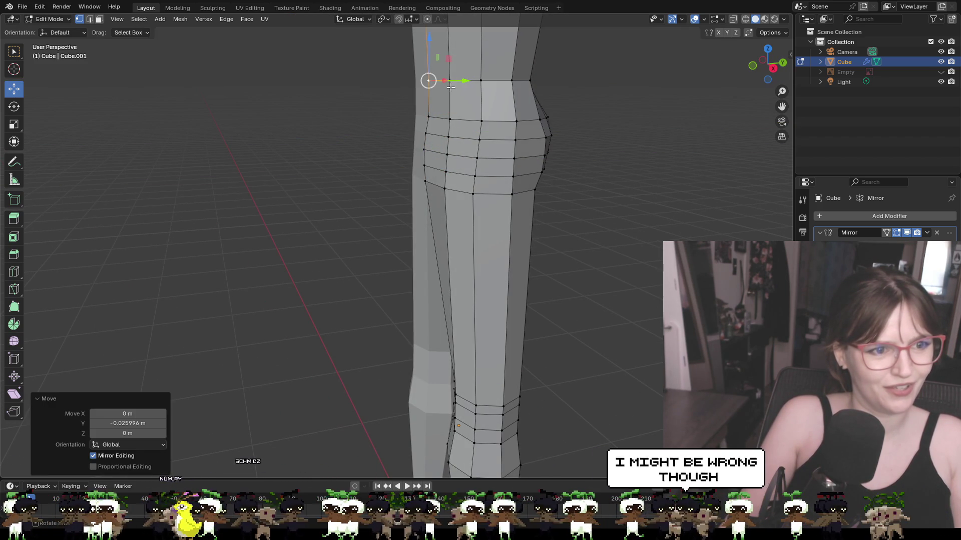
click(430, 119)
key(g)
key(y)
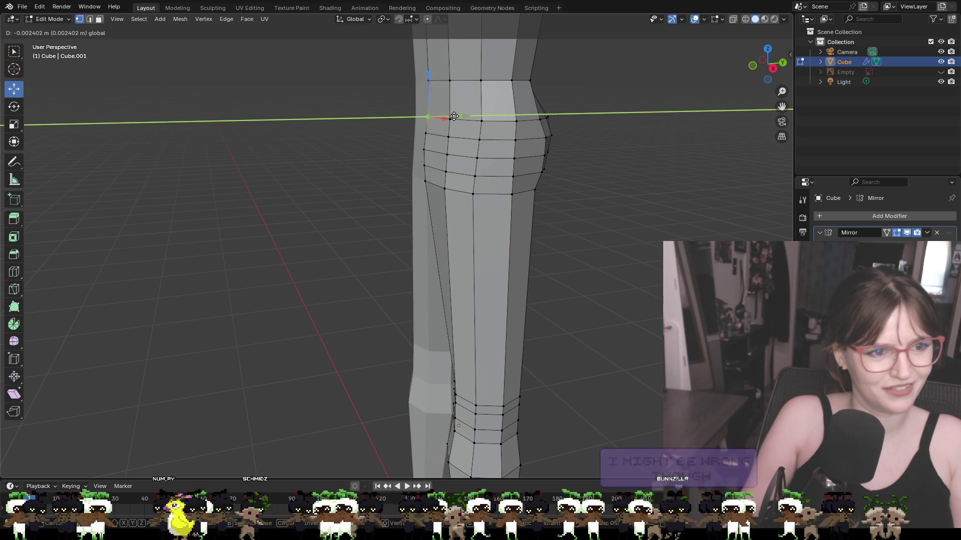
click(452, 116)
mouse_move(594, 126)
middle_down()
mouse_move(663, 120)
mouse_move(723, 132)
mouse_move(607, 176)
mouse_move(566, 121)
mouse_move(570, 172)
mouse_move(587, 184)
mouse_move(471, 197)
mouse_move(519, 185)
mouse_move(594, 187)
mouse_move(597, 201)
mouse_move(505, 190)
middle_up()
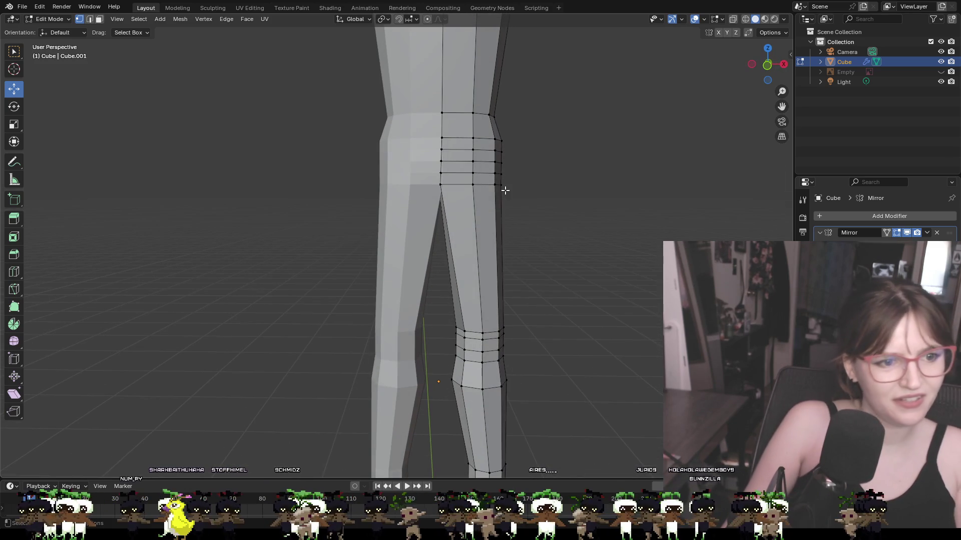
Step: Knife-cut an edge from the inner thigh vertex to the opposite vertex, abandoning a second cut
click(440, 184)
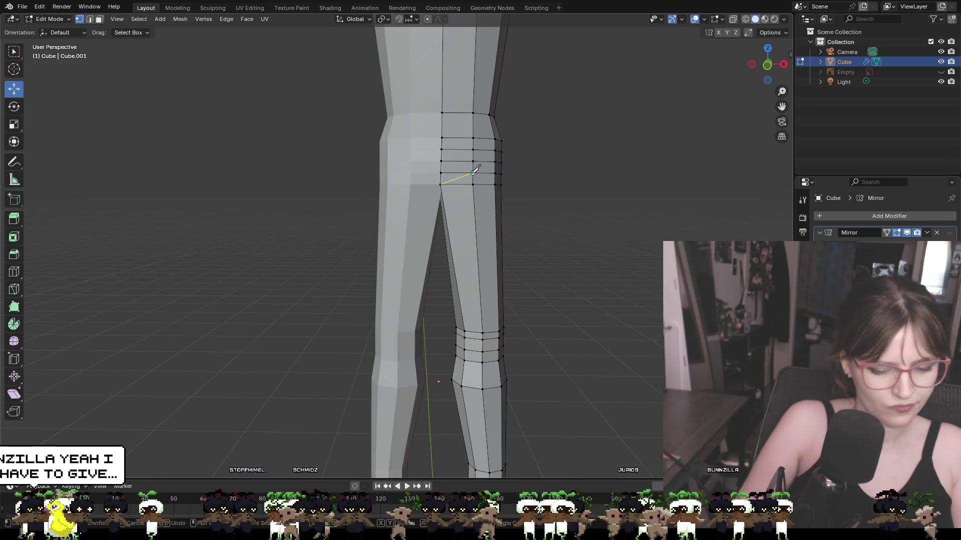
click(473, 173)
key(Return)
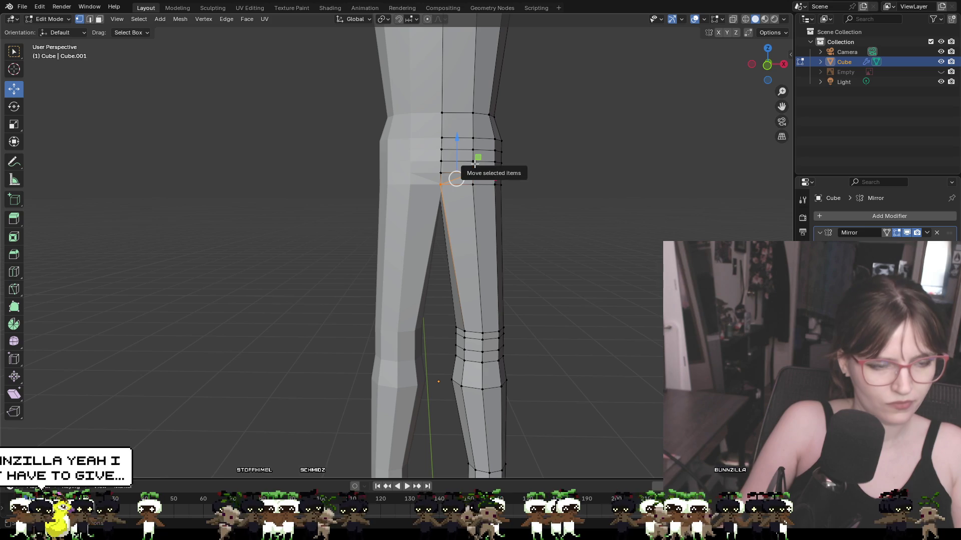
key(k)
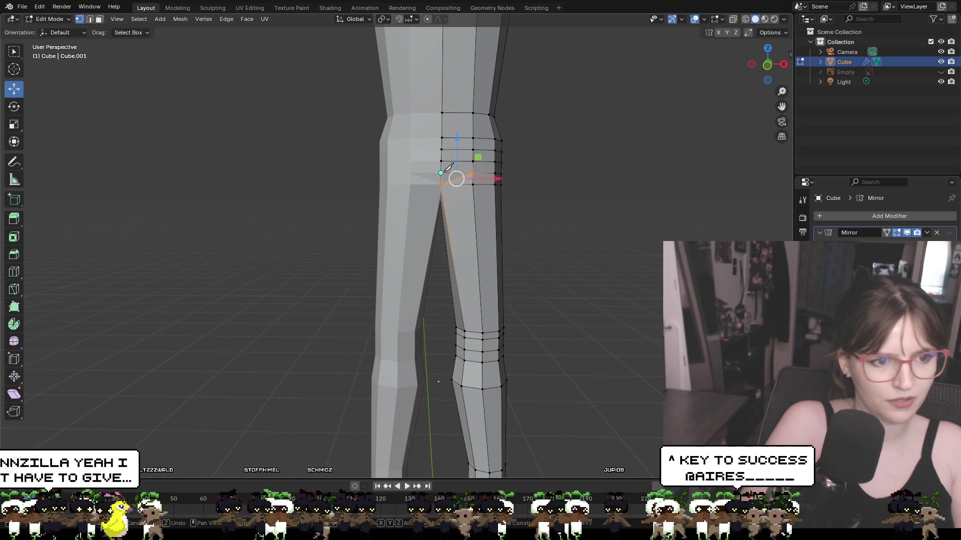
click(441, 173)
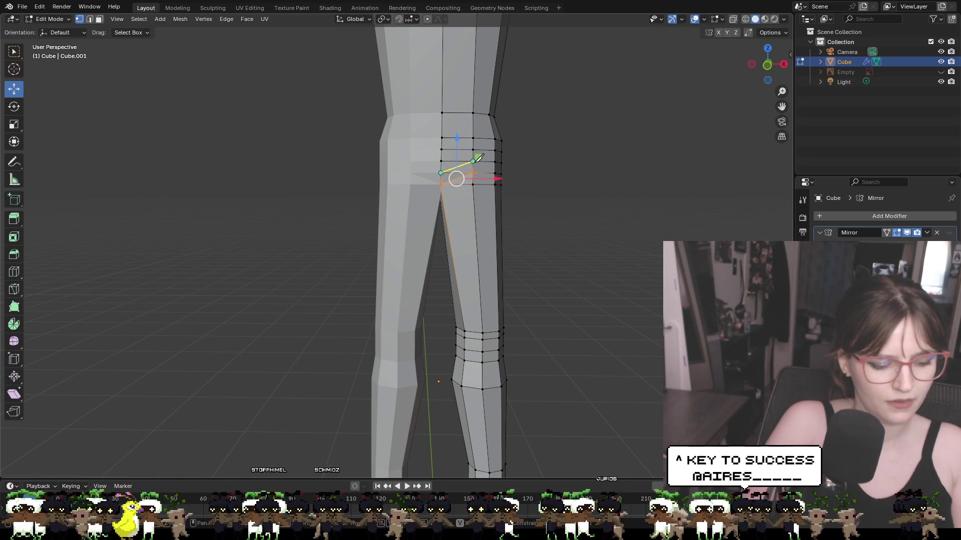
key(Escape)
click(558, 185)
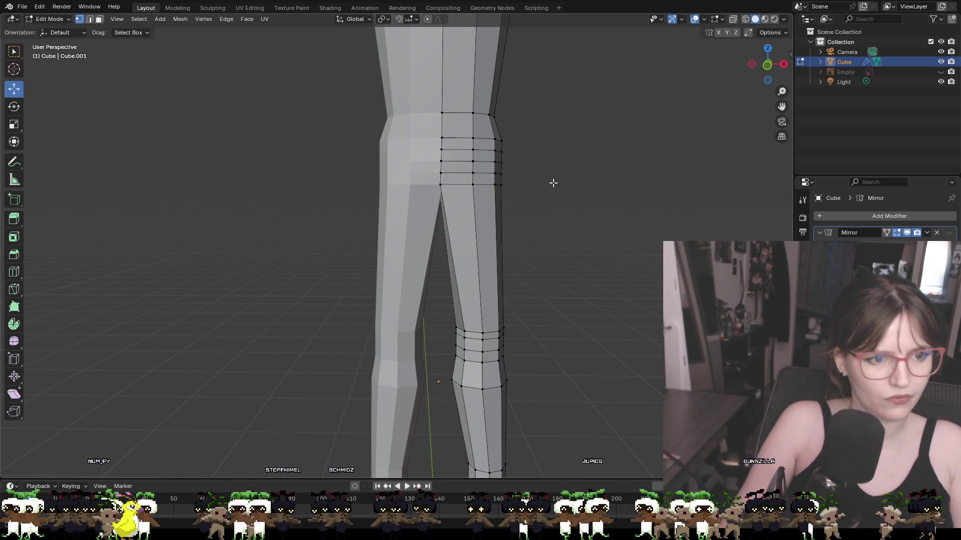
Step: Add a vertical edge loop down the upper thigh with Ctrl+R
key(ctrl+r)
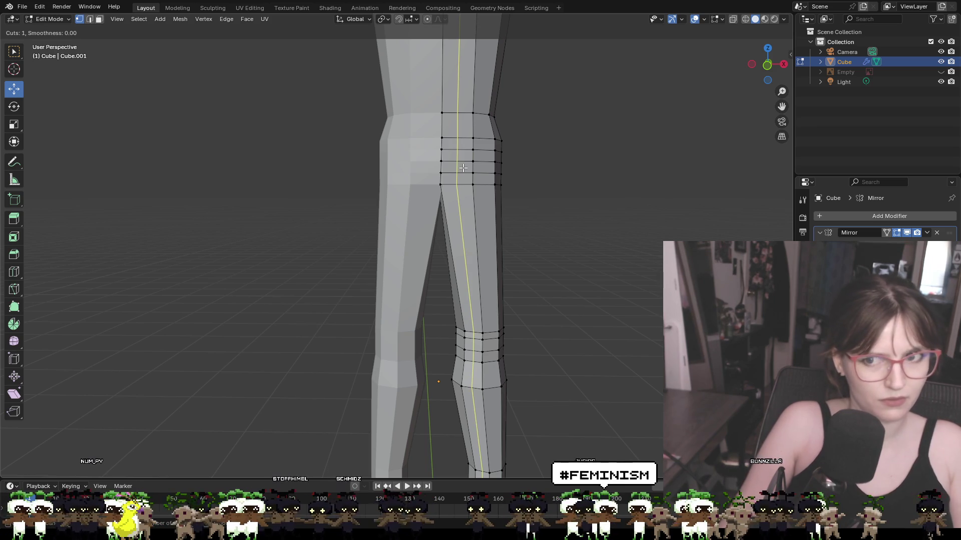
click(463, 168)
click(466, 247)
click(537, 175)
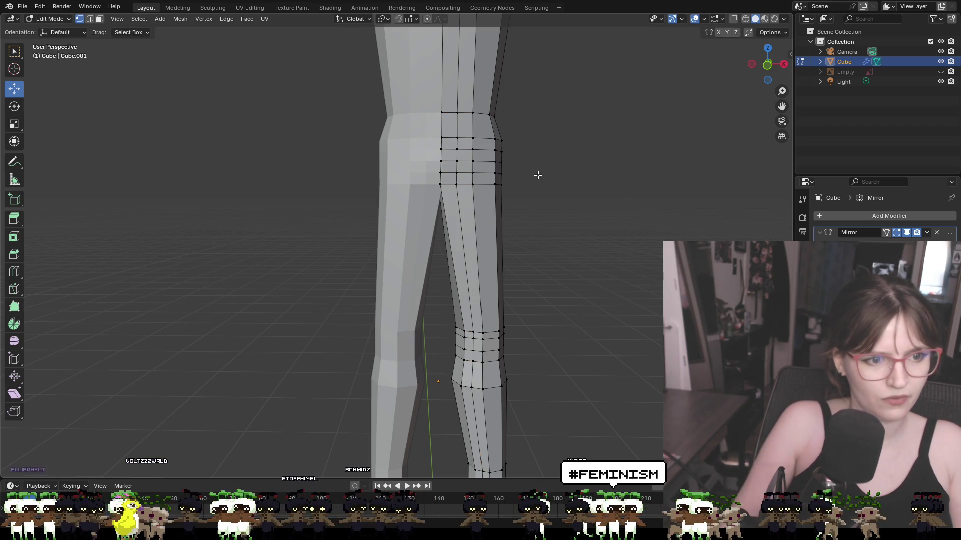
Step: Knife two crossing diagonal cuts across the front thigh faces
click(440, 184)
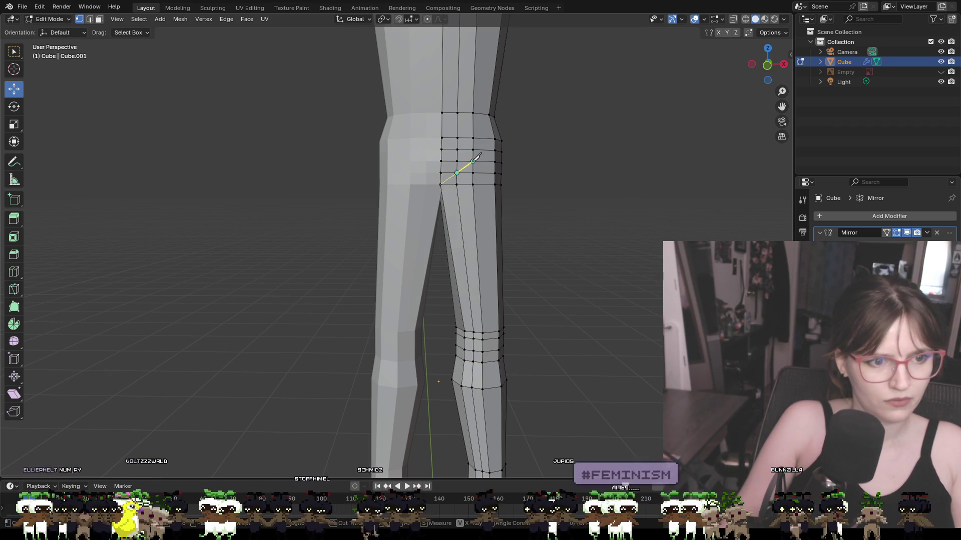
click(473, 161)
click(456, 149)
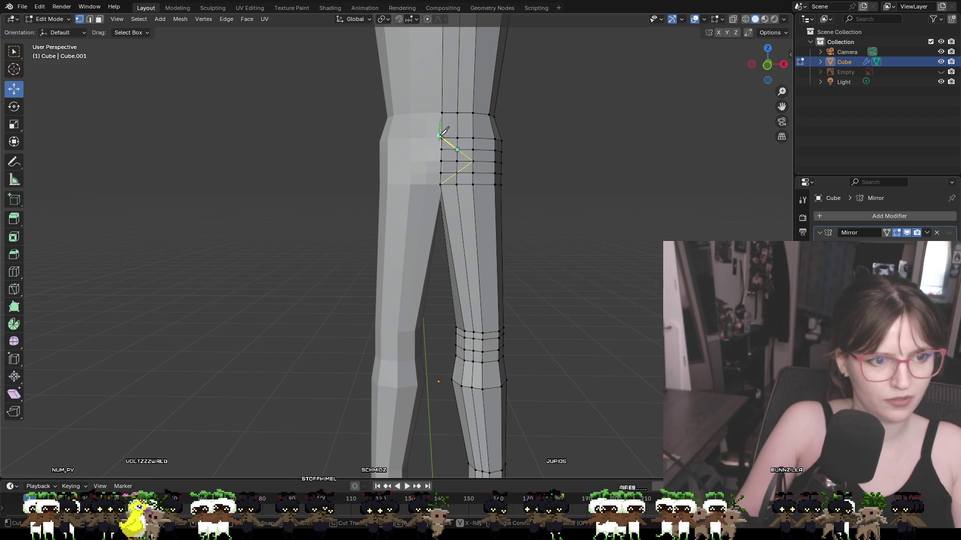
click(442, 137)
key(Return)
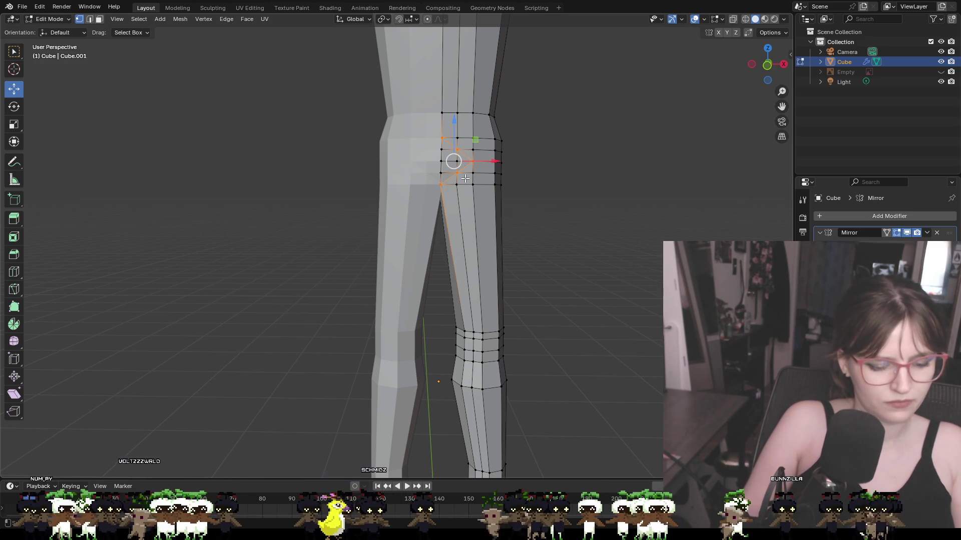
click(473, 185)
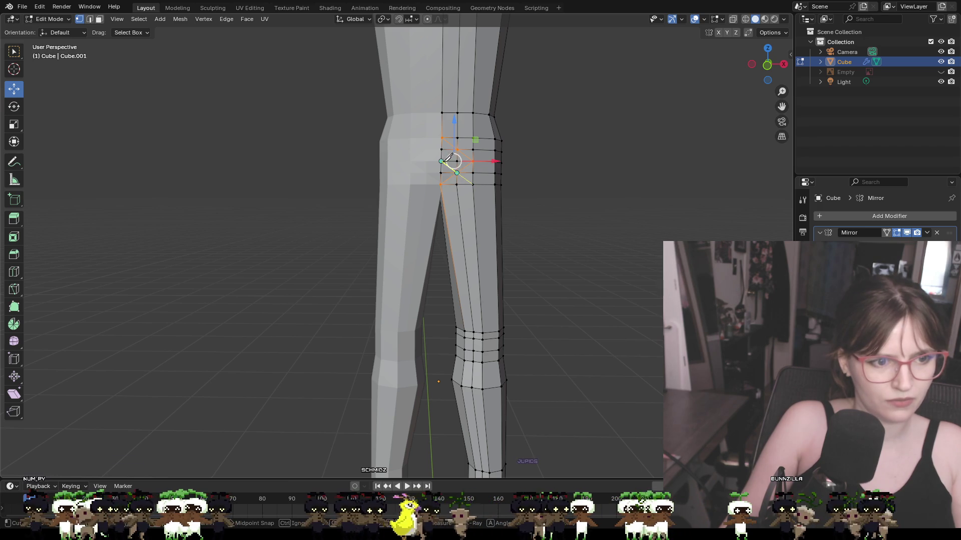
click(457, 150)
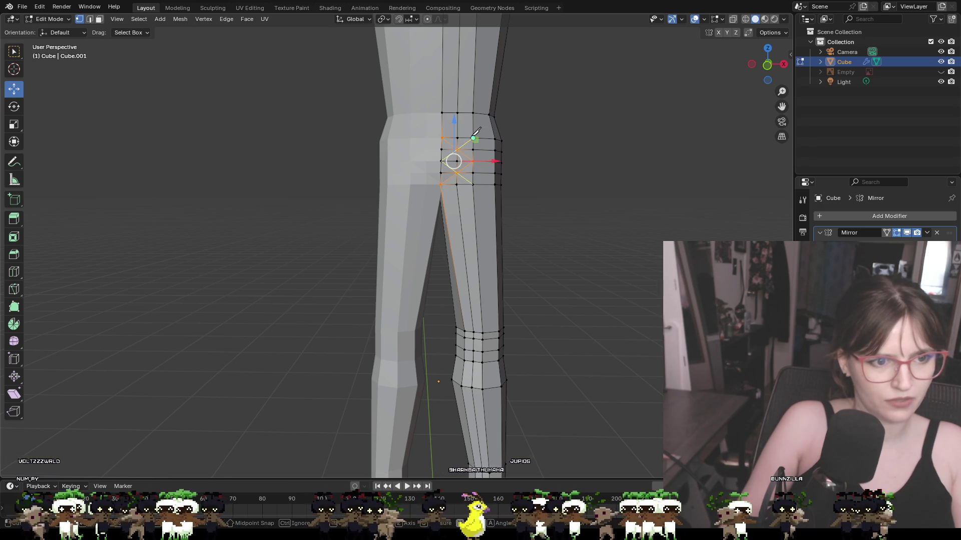
click(474, 138)
key(Return)
mouse_move(559, 208)
middle_down()
mouse_move(394, 185)
mouse_move(575, 161)
mouse_move(603, 139)
mouse_move(480, 123)
mouse_move(579, 155)
middle_up()
Step: Push the front thigh vertices and the top vertex back along Y
click(446, 111)
shift+click(445, 133)
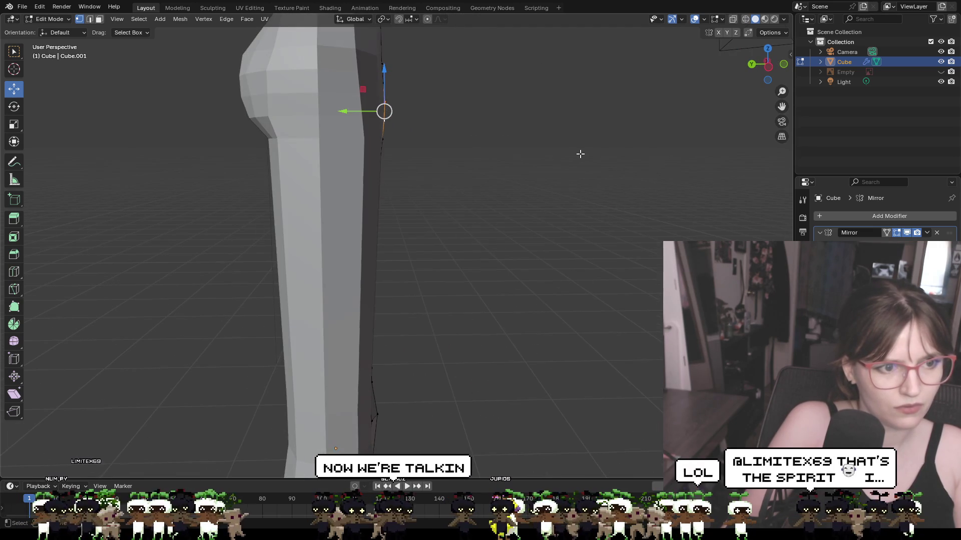
mouse_move(360, 111)
mouse_down()
mouse_move(350, 110)
mouse_move(370, 111)
mouse_up()
mouse_move(457, 97)
middle_down()
mouse_move(380, 103)
mouse_move(450, 76)
middle_up()
middle_drag(517, 103, 574, 104)
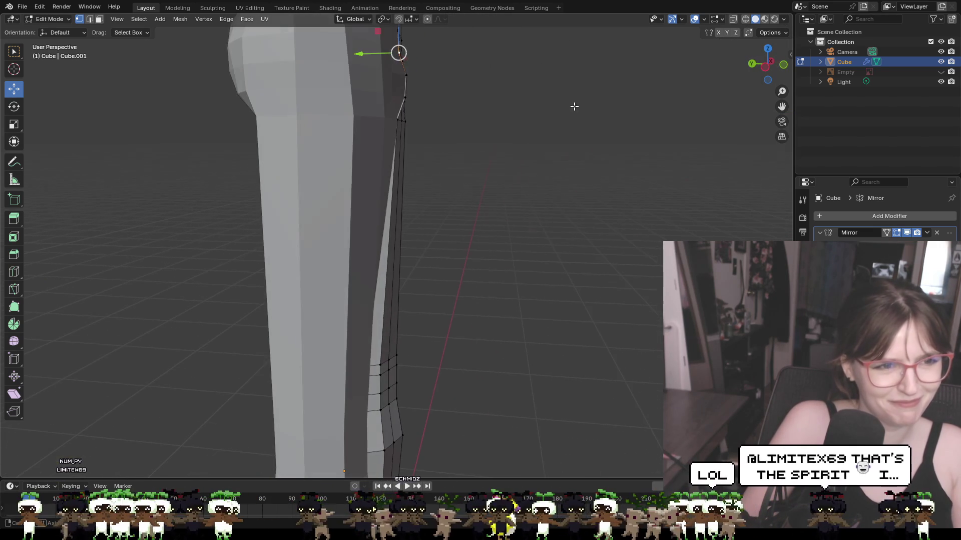
key(g)
key(y)
click(380, 53)
mouse_move(381, 53)
middle_down()
mouse_move(411, 121)
mouse_move(521, 150)
mouse_move(390, 127)
mouse_move(391, 150)
mouse_move(420, 197)
mouse_move(492, 174)
middle_up()
key(g)
key(y)
click(360, 126)
Step: Move the vertex between the star patterns and the side knee vertices along Y
click(468, 178)
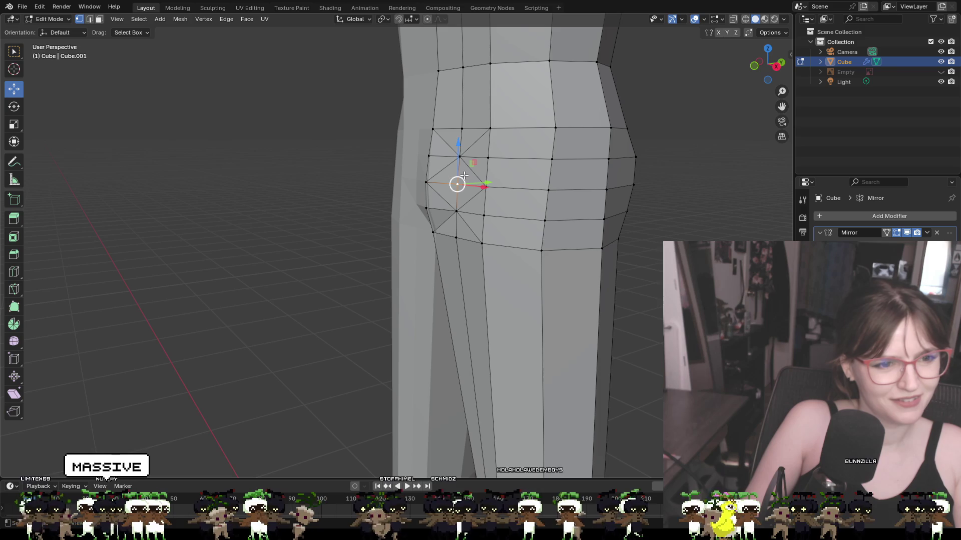
mouse_move(455, 213)
middle_down()
mouse_move(469, 213)
mouse_move(446, 206)
middle_up()
drag(446, 206, 439, 205)
mouse_move(439, 205)
middle_down()
mouse_move(426, 155)
mouse_move(438, 166)
middle_up()
click(426, 156)
key(g)
key(y)
drag(438, 166, 439, 167)
click(644, 260)
mouse_move(644, 260)
middle_down()
mouse_move(515, 223)
mouse_move(442, 144)
mouse_move(470, 152)
middle_up()
click(420, 129)
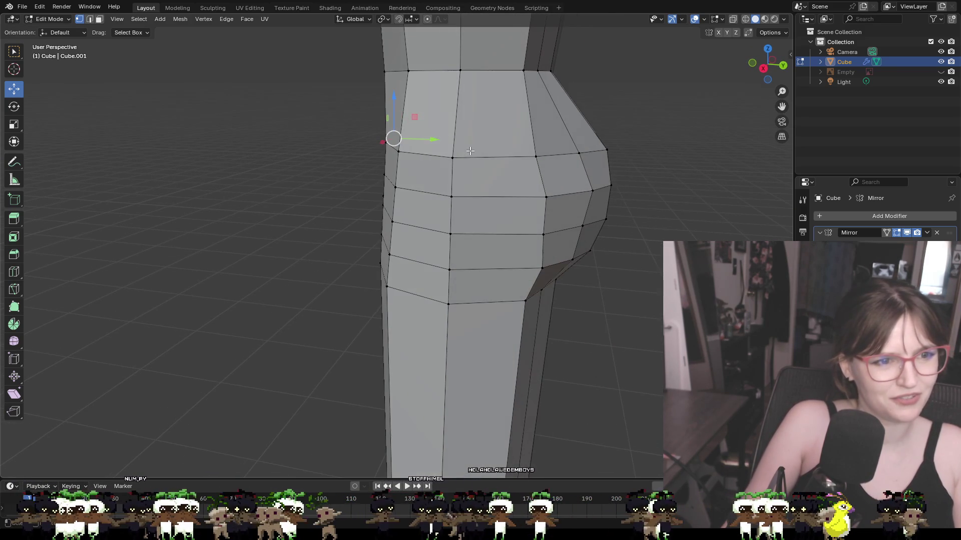
drag(435, 140, 424, 139)
middle_drag(423, 138, 655, 192)
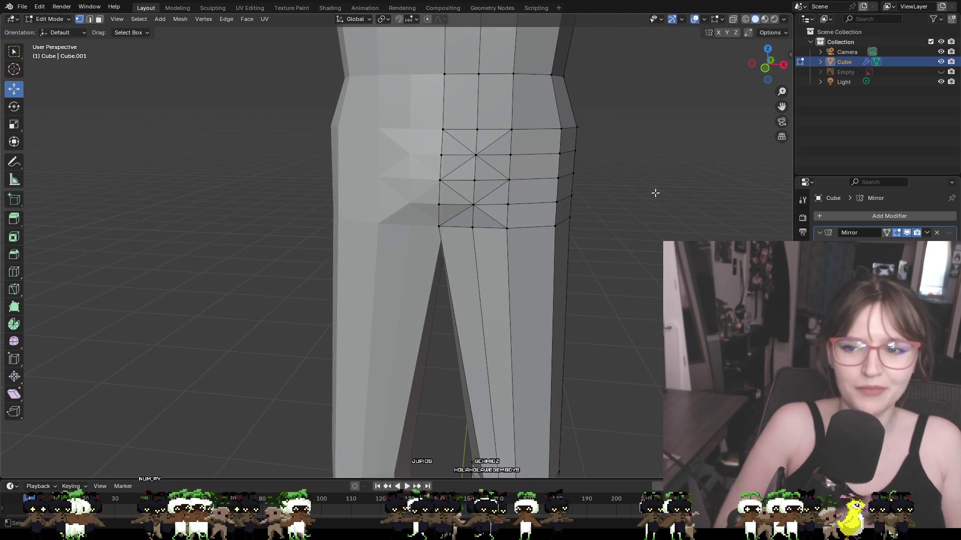
mouse_move(491, 148)
middle_down()
mouse_move(351, 175)
mouse_move(706, 239)
middle_up()
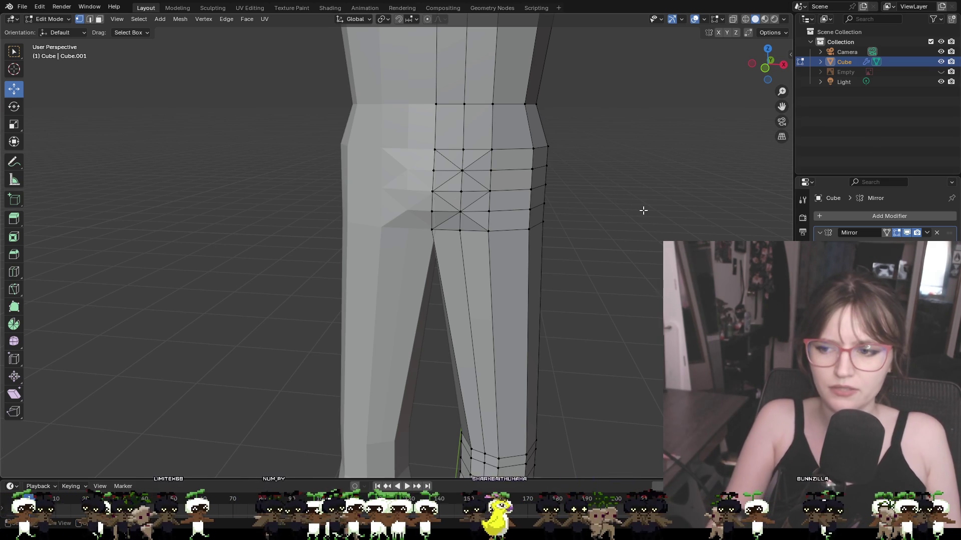
Step: From a side view, select the knee seam vertex and slide it along Y
right_click(615, 214)
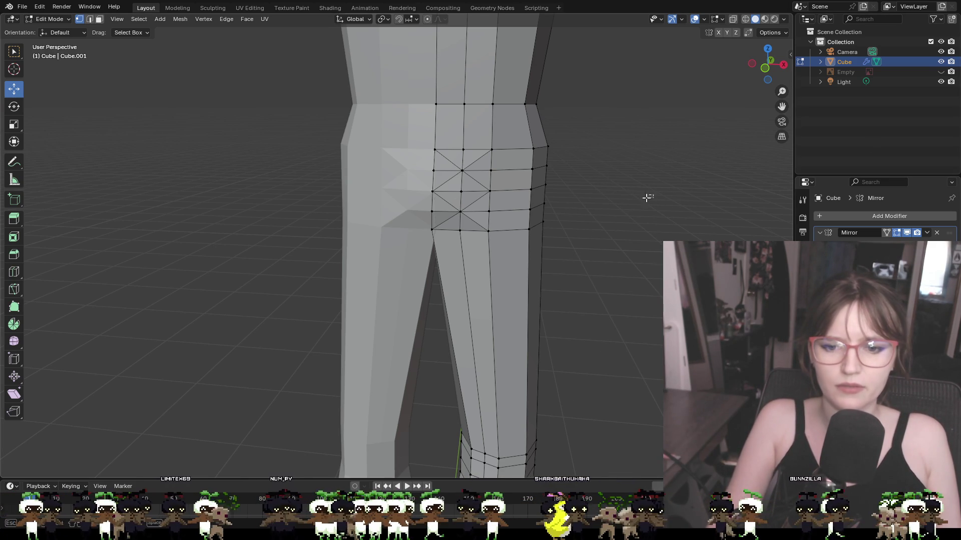
mouse_move(624, 203)
middle_down()
mouse_move(547, 212)
mouse_move(540, 151)
mouse_move(570, 266)
mouse_move(510, 245)
middle_up()
scroll(543, 207, down, 5)
click(403, 291)
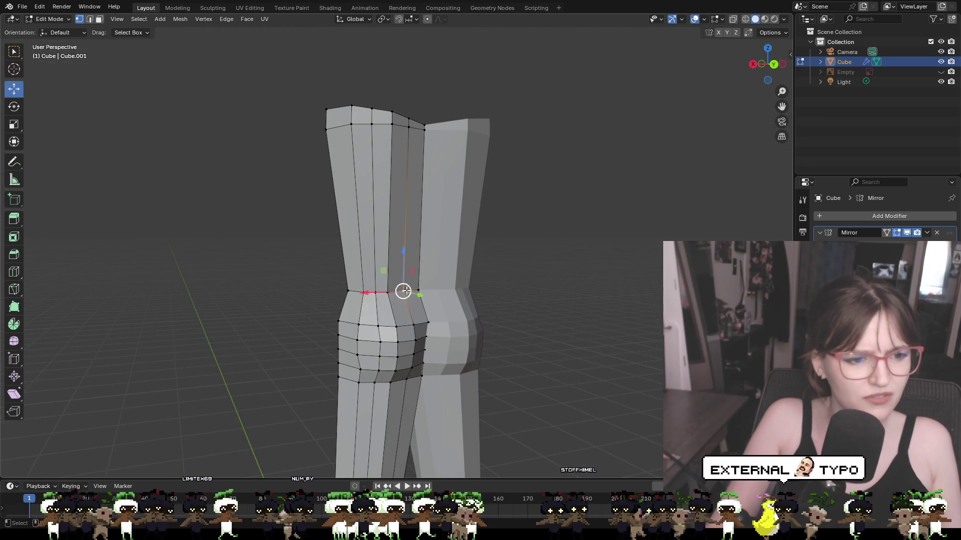
mouse_move(400, 294)
middle_down()
mouse_move(549, 303)
mouse_move(535, 320)
middle_up()
mouse_move(519, 324)
mouse_down()
mouse_move(530, 326)
mouse_move(500, 333)
mouse_up()
Step: Refine the knee seam vertex with two more Y moves, about 0.057 m plus a small nudge
key(g)
key(y)
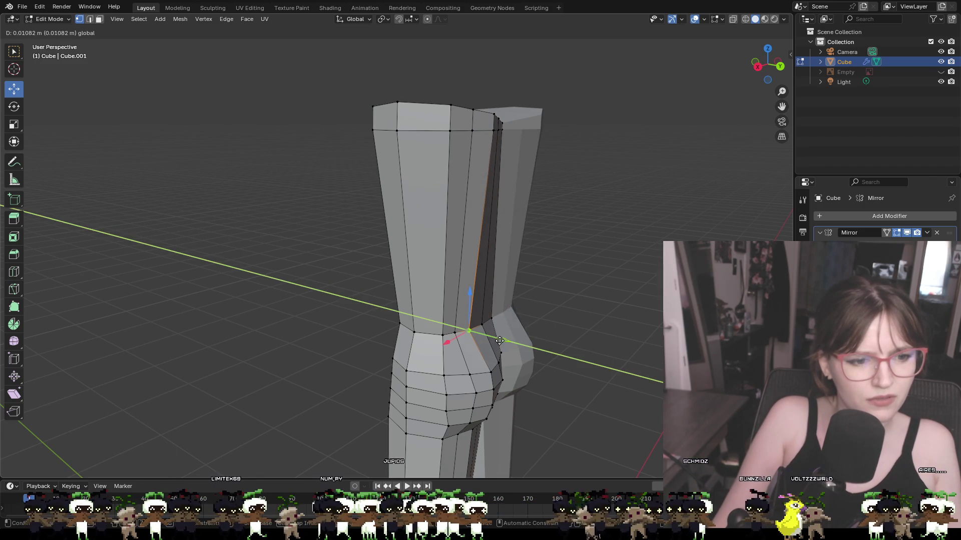
click(453, 332)
click(453, 332)
key(g)
key(y)
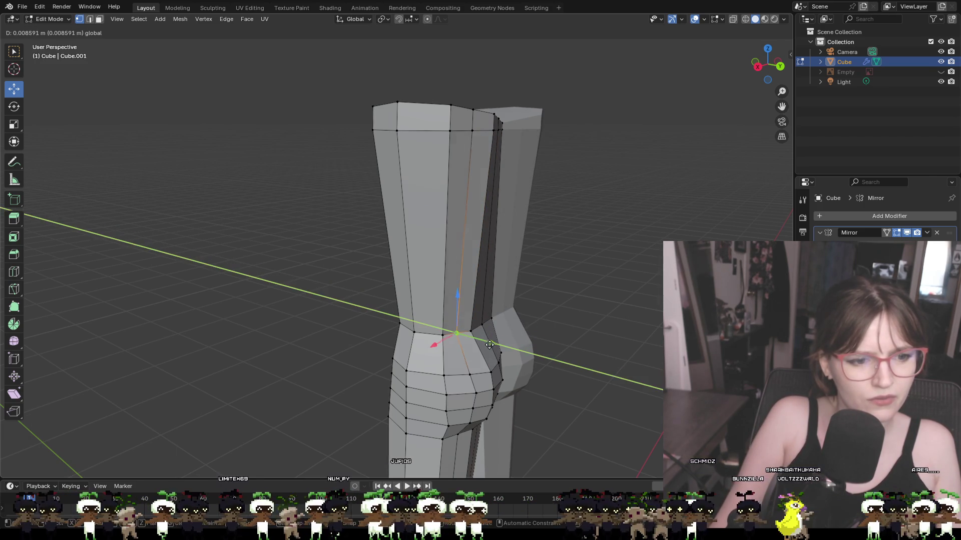
click(493, 345)
mouse_move(494, 345)
middle_down()
mouse_move(517, 325)
mouse_move(386, 304)
mouse_move(569, 319)
mouse_move(593, 300)
mouse_move(607, 305)
middle_up()
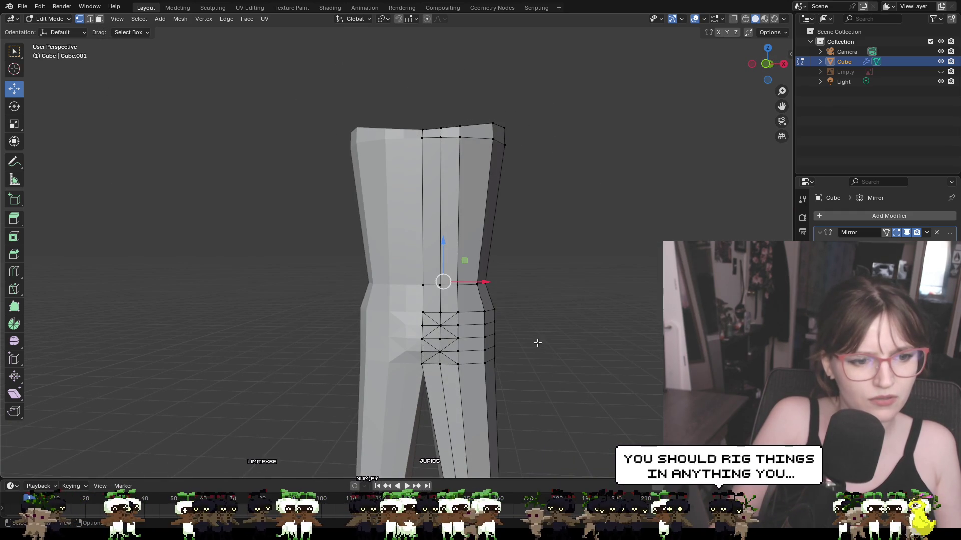
Step: Select a vertical edge loop on the lower leg and shift it along Y
shift+middle_drag(535, 397, 536, 189)
mouse_move(547, 326)
middle_down()
mouse_move(530, 184)
mouse_move(560, 240)
mouse_move(443, 225)
mouse_move(477, 211)
mouse_move(473, 193)
middle_up()
scroll(445, 269, up, 2)
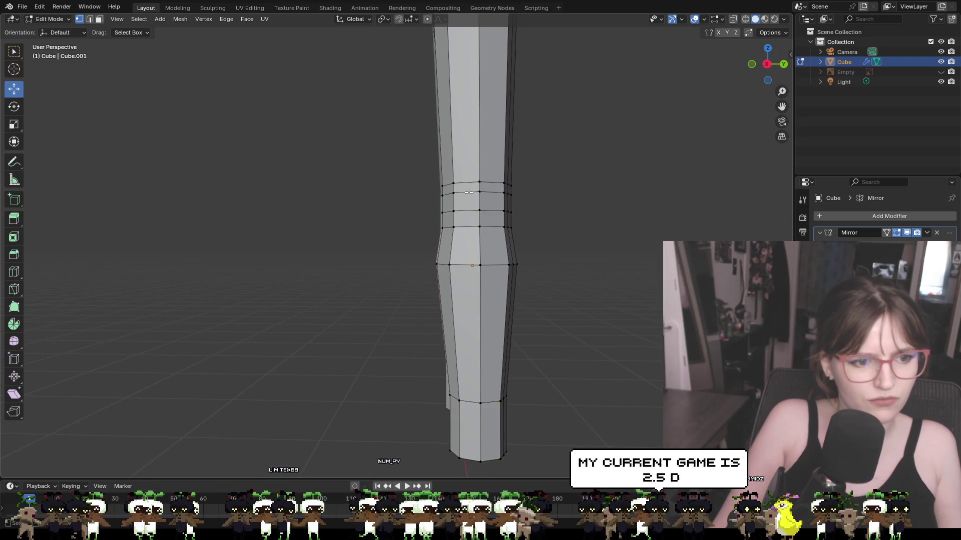
click(446, 269)
alt+click(463, 270)
mouse_move(463, 271)
middle_down()
mouse_move(503, 265)
mouse_move(460, 275)
mouse_move(497, 289)
middle_up()
drag(503, 274, 514, 273)
click(636, 303)
middle_drag(611, 311, 575, 310)
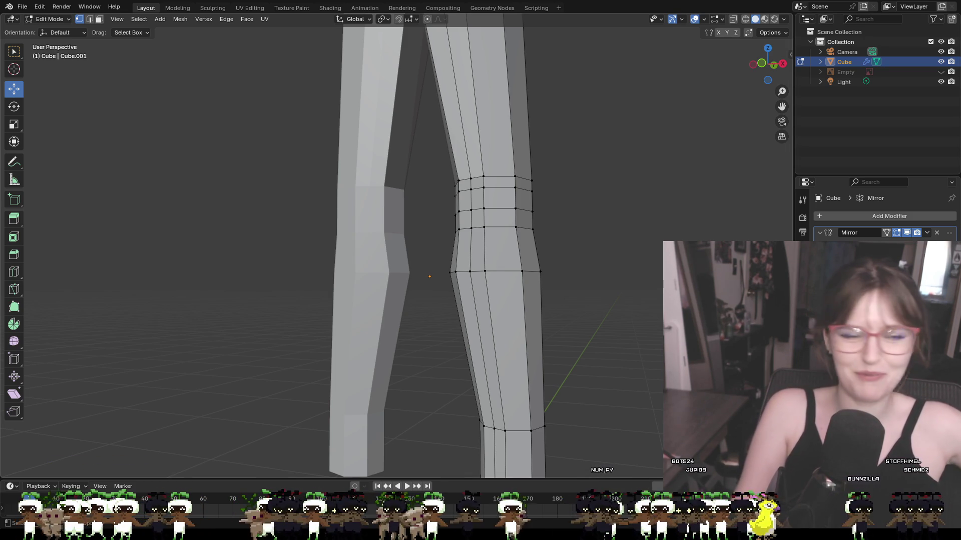
mouse_move(575, 201)
middle_down()
mouse_move(392, 290)
mouse_move(517, 262)
middle_up()
Step: Nudge the outer and middle knee vertices along X
click(431, 266)
drag(455, 267, 458, 269)
click(459, 269)
key(g)
key(x)
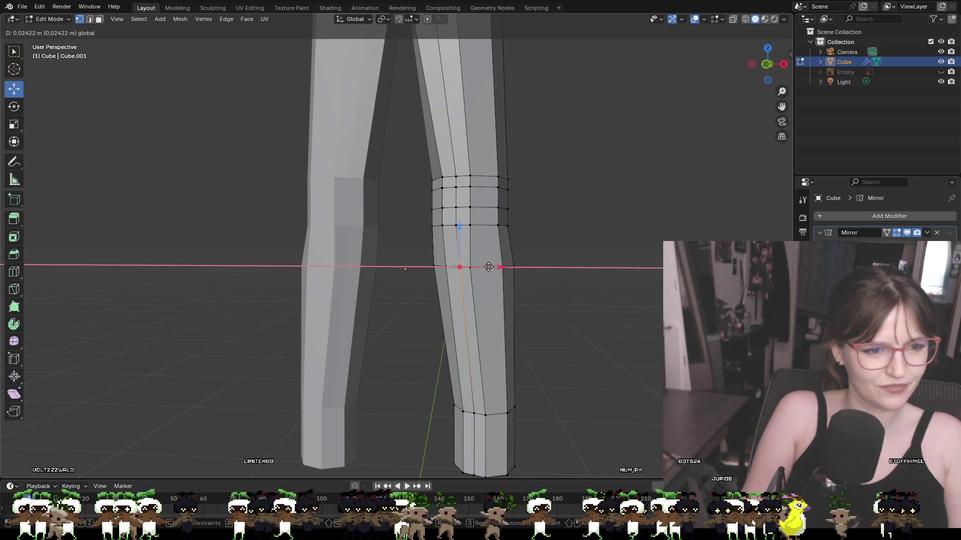
click(488, 266)
Step: Show the leg sketch in front view and move the knee vertices -0.002 m along X
click(942, 72)
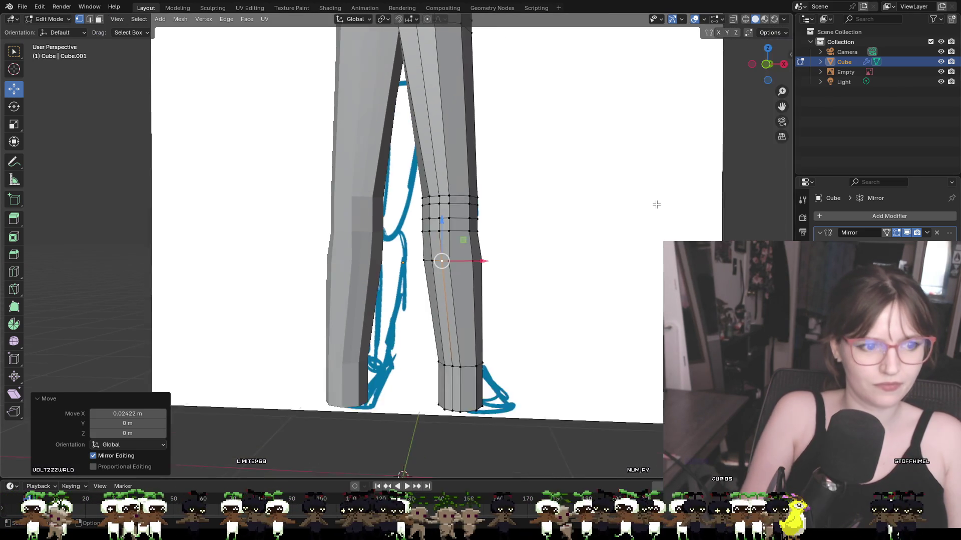
click(769, 64)
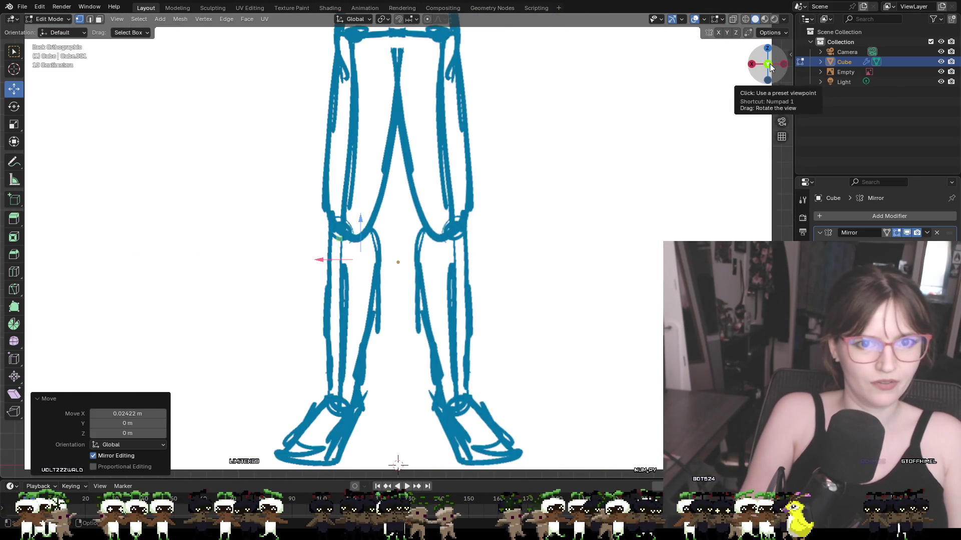
click(770, 64)
scroll(498, 208, down, 4)
scroll(503, 236, up, 4)
scroll(489, 261, up, 2)
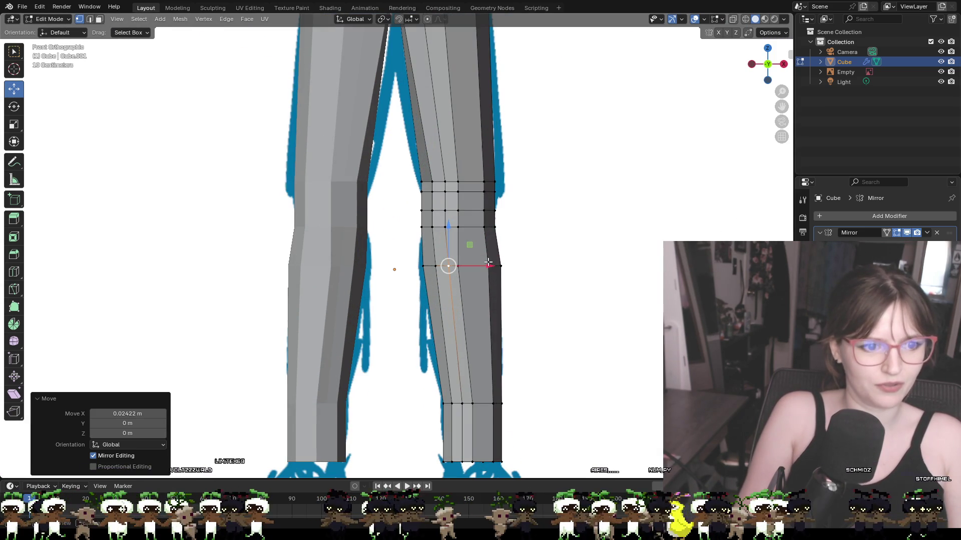
mouse_move(493, 267)
mouse_down()
mouse_move(518, 269)
mouse_move(496, 268)
mouse_up()
mouse_move(496, 268)
middle_down()
mouse_move(453, 268)
mouse_move(564, 275)
mouse_move(645, 258)
middle_up()
Step: Move the knee vertex about -0.011 m along Y
click(474, 267)
key(g)
key(y)
click(488, 272)
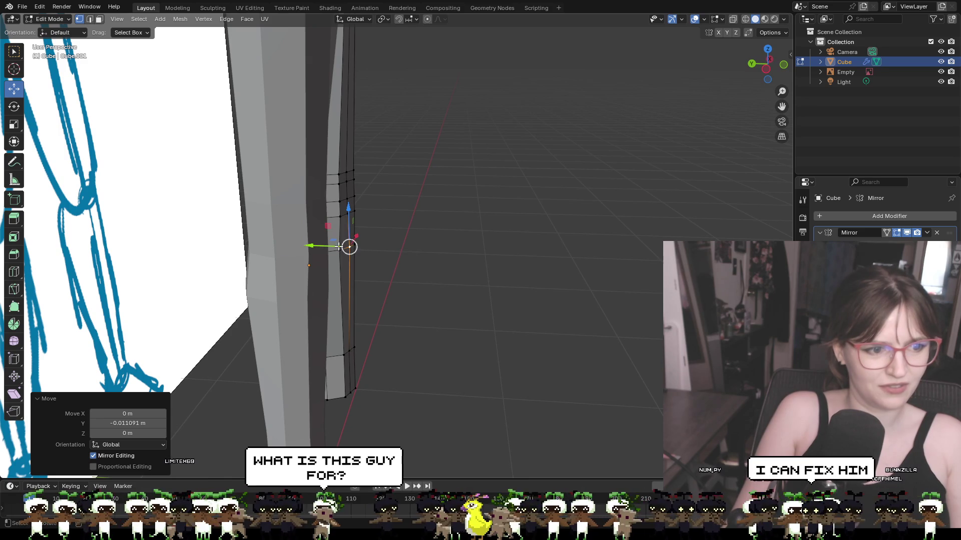
key(g)
key(y)
key(Escape)
Step: Nudge a lower-leg vertex along X and Y to follow the sketch
mouse_move(423, 268)
middle_down()
mouse_move(357, 264)
mouse_move(427, 243)
mouse_move(475, 241)
middle_up()
click(439, 246)
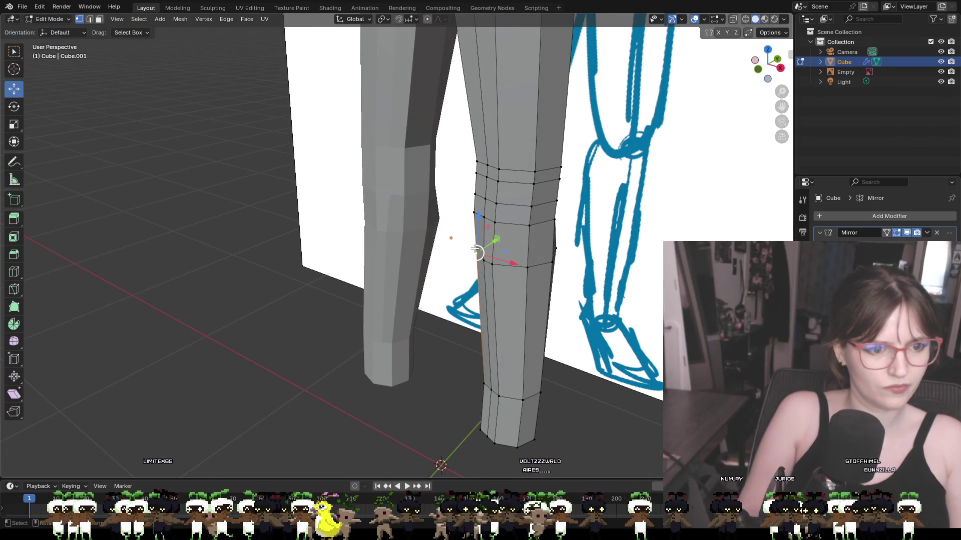
middle_drag(504, 255, 477, 256)
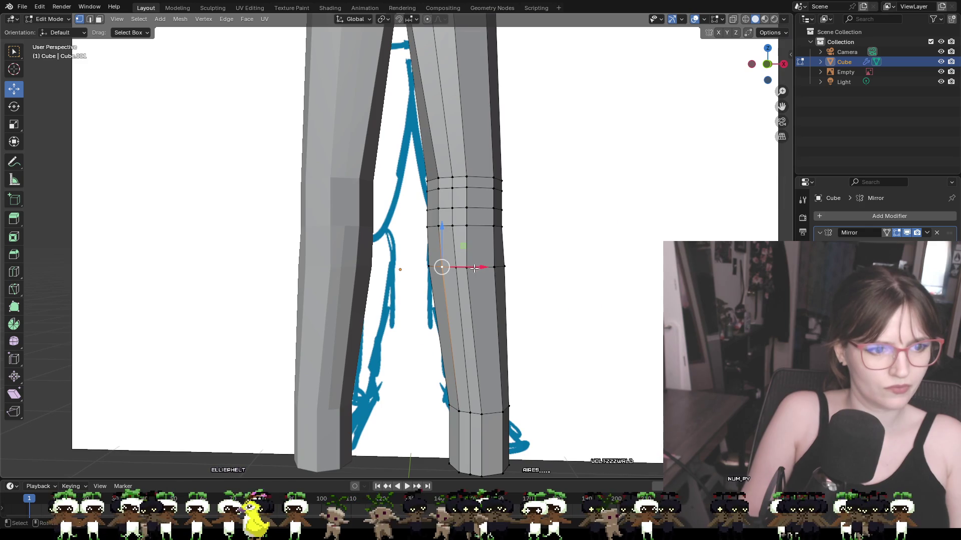
drag(470, 268, 467, 268)
middle_drag(467, 269, 386, 260)
mouse_move(386, 260)
mouse_down()
mouse_move(375, 259)
mouse_move(386, 257)
mouse_up()
mouse_move(386, 257)
middle_down()
mouse_move(481, 290)
mouse_move(542, 280)
mouse_move(425, 294)
mouse_move(476, 280)
mouse_move(471, 289)
middle_up()
scroll(471, 289, down, 3)
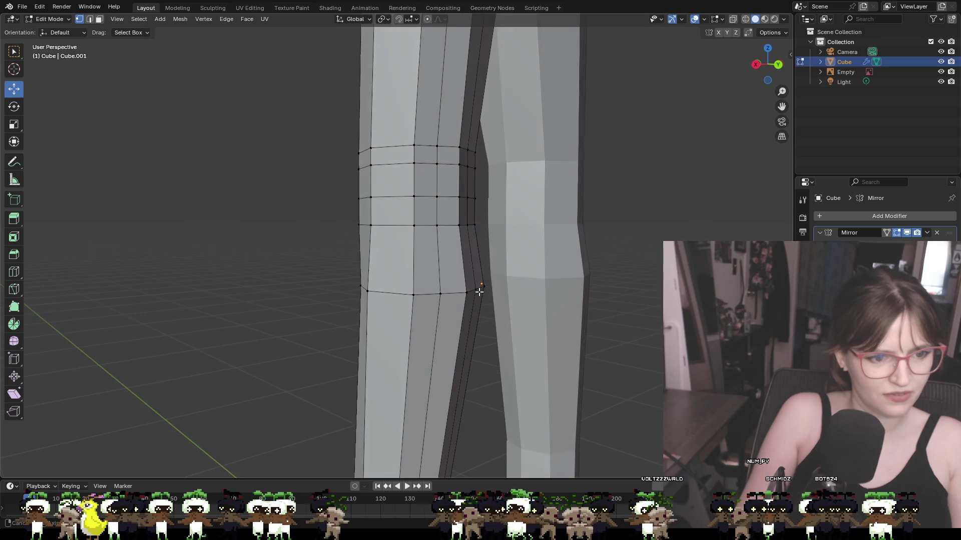
Step: Hide the leg sketch and try small Y and X moves on a left-leg vertex, undoing both
click(941, 71)
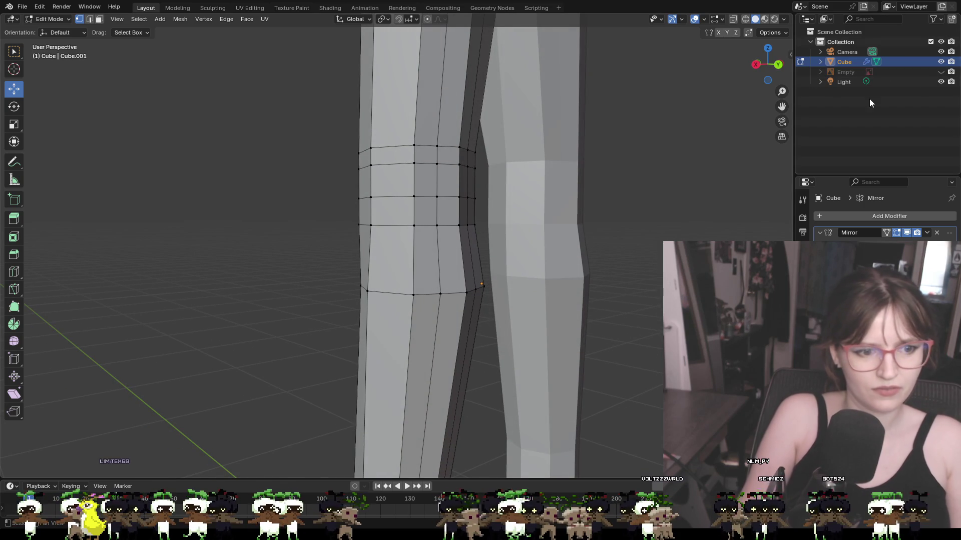
middle_drag(710, 159, 541, 259)
scroll(541, 260, down, 1)
click(355, 278)
middle_drag(358, 278, 430, 303)
drag(506, 315, 503, 317)
mouse_move(503, 316)
middle_down()
mouse_move(459, 322)
mouse_move(349, 282)
middle_up()
key(ctrl+z)
drag(345, 281, 293, 285)
mouse_move(293, 285)
middle_down()
mouse_move(433, 300)
mouse_move(415, 275)
middle_up()
key(ctrl+z)
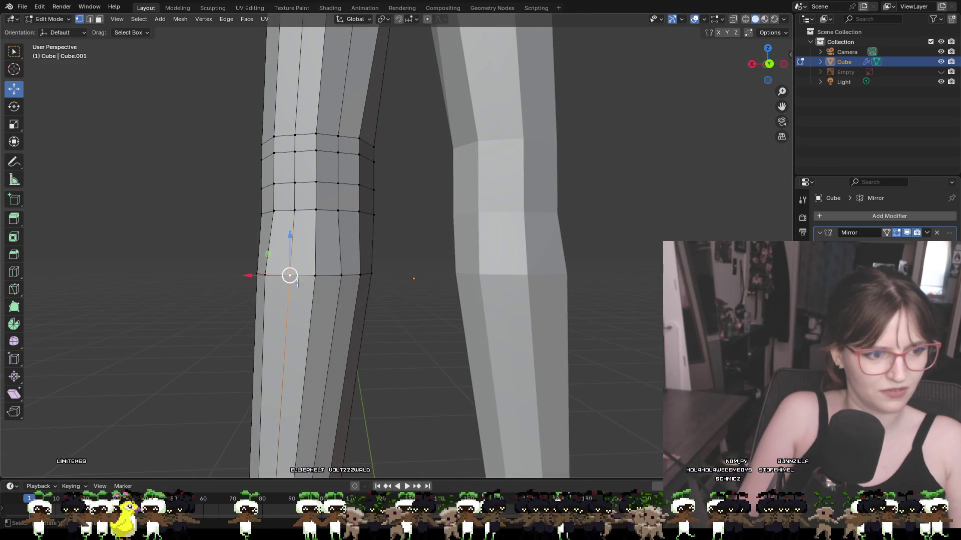
Step: Move the lower-leg vertex about -0.0064 m along X and 0.0041 m along Y
mouse_move(248, 276)
mouse_down()
mouse_move(260, 275)
mouse_move(236, 274)
mouse_up()
middle_drag(235, 275, 235, 289)
drag(235, 291, 240, 290)
mouse_move(240, 290)
middle_down()
mouse_move(351, 313)
mouse_move(560, 299)
middle_up()
drag(600, 284, 605, 283)
click(638, 304)
click(567, 282)
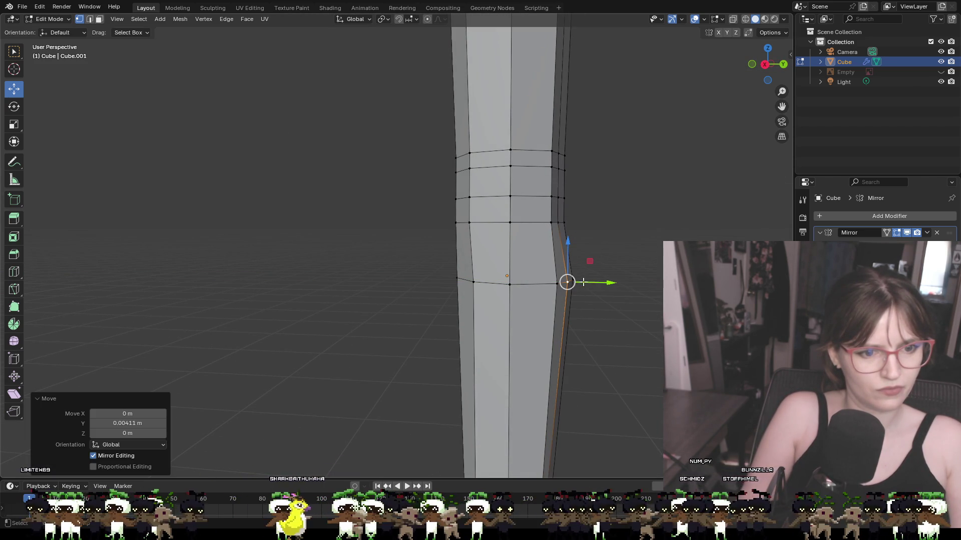
scroll(604, 283, up, 1)
scroll(623, 331, down, 5)
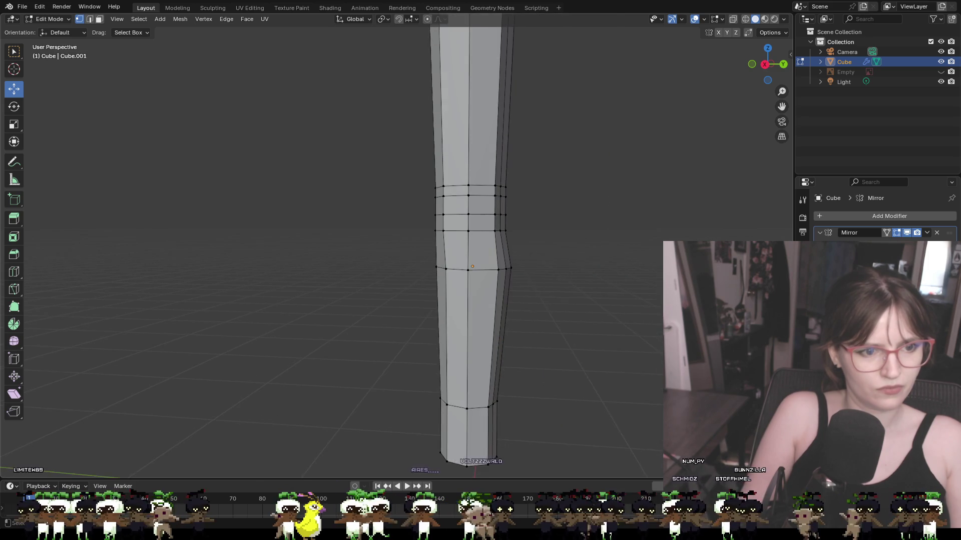
mouse_move(623, 330)
middle_down()
mouse_move(576, 331)
mouse_move(615, 317)
mouse_move(536, 280)
mouse_move(582, 284)
mouse_move(573, 286)
mouse_move(637, 225)
middle_up()
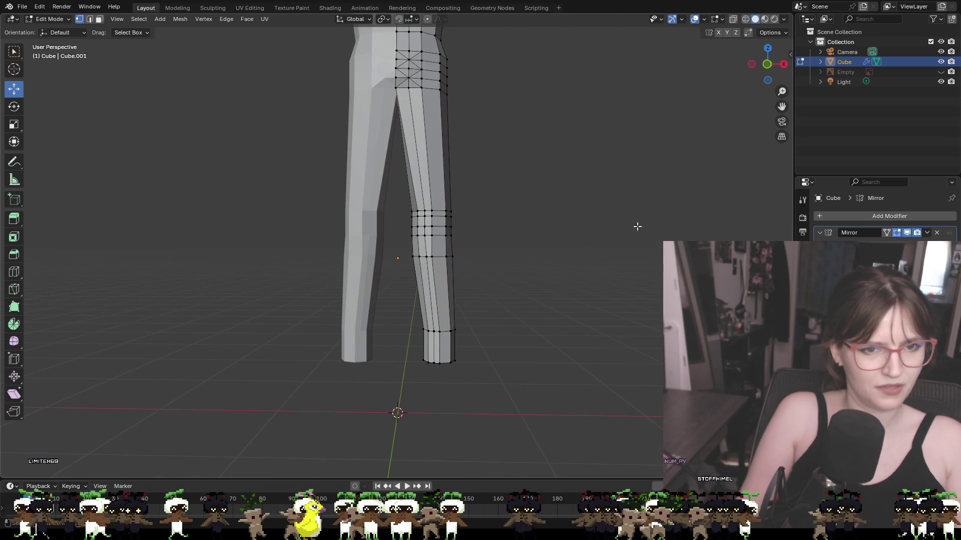
click(767, 64)
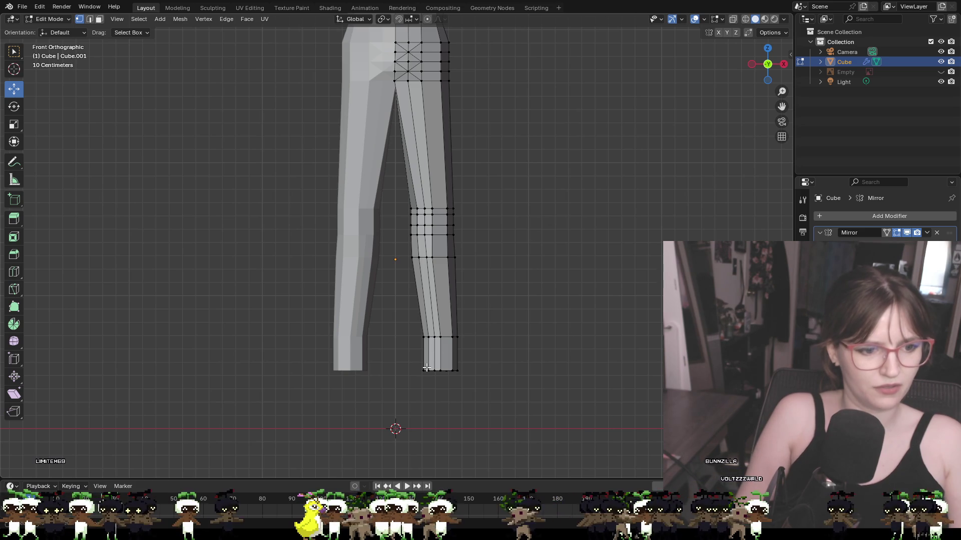
click(423, 370)
click(440, 337)
mouse_move(439, 337)
middle_down()
mouse_move(487, 435)
mouse_move(525, 390)
middle_up()
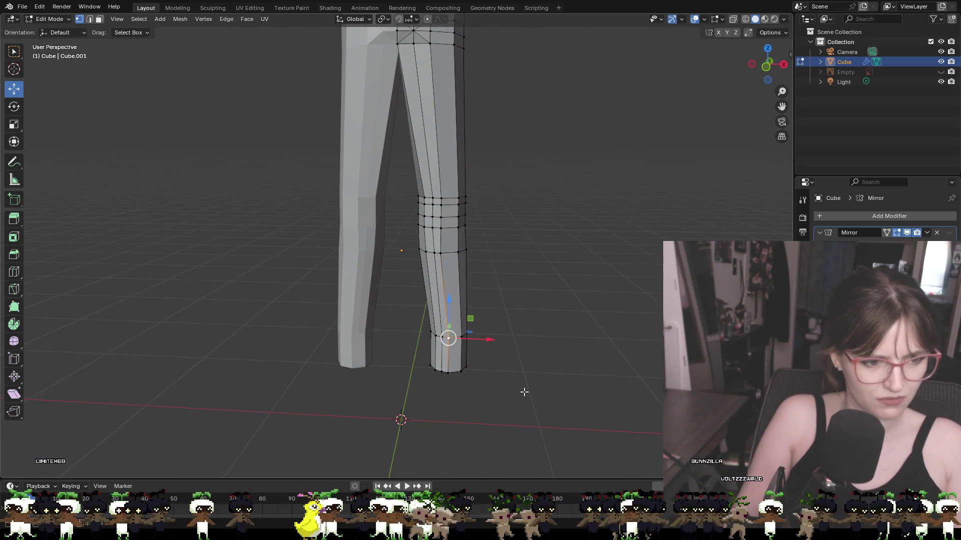
mouse_move(524, 352)
middle_down()
mouse_move(523, 332)
mouse_move(509, 361)
middle_up()
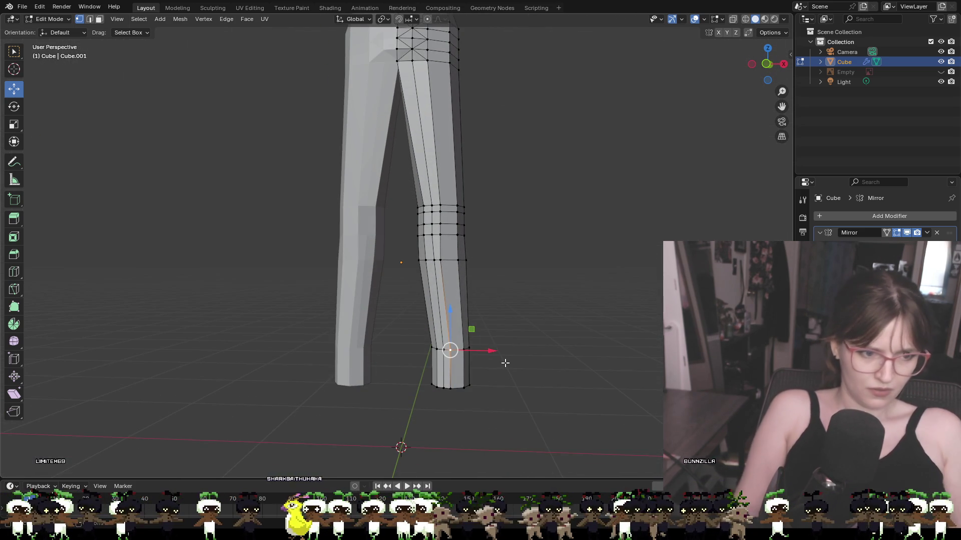
scroll(509, 361, up, 3)
scroll(504, 365, down, 2)
mouse_move(504, 367)
middle_down()
mouse_move(553, 397)
mouse_move(658, 410)
mouse_move(384, 414)
middle_up()
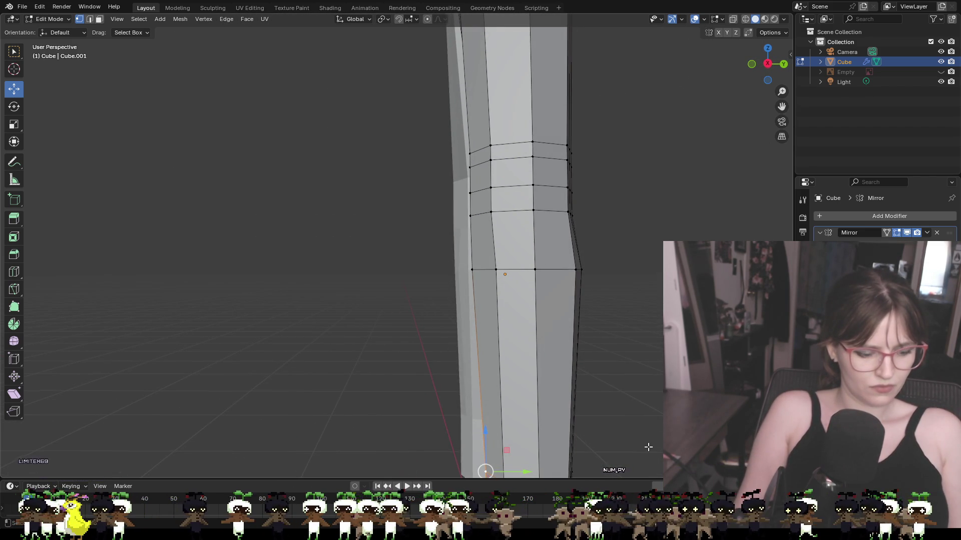
mouse_move(609, 472)
shift+middle_down()
mouse_move(641, 221)
mouse_move(591, 262)
mouse_move(541, 255)
mouse_move(596, 243)
shift+middle_up()
click(469, 228)
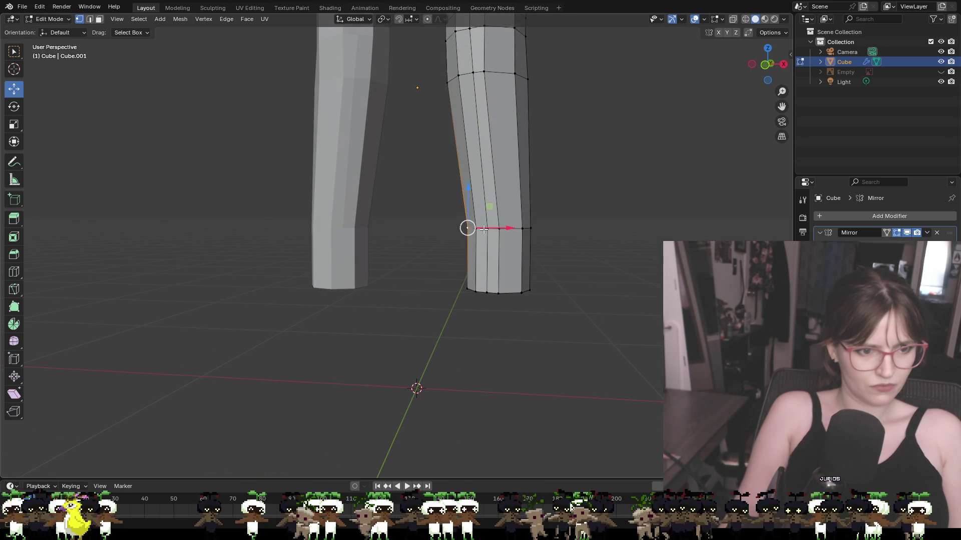
key(g)
key(shift+x)
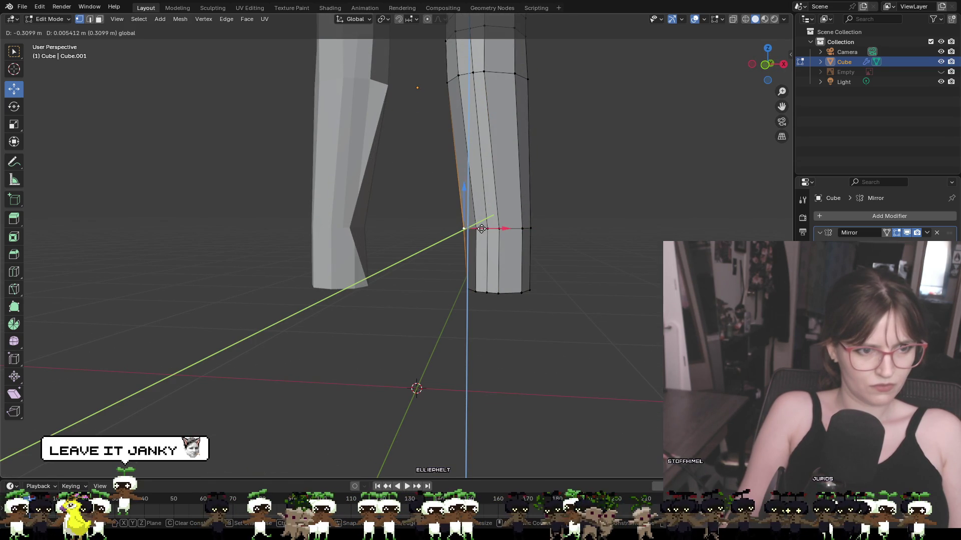
click(480, 228)
key(ctrl+z)
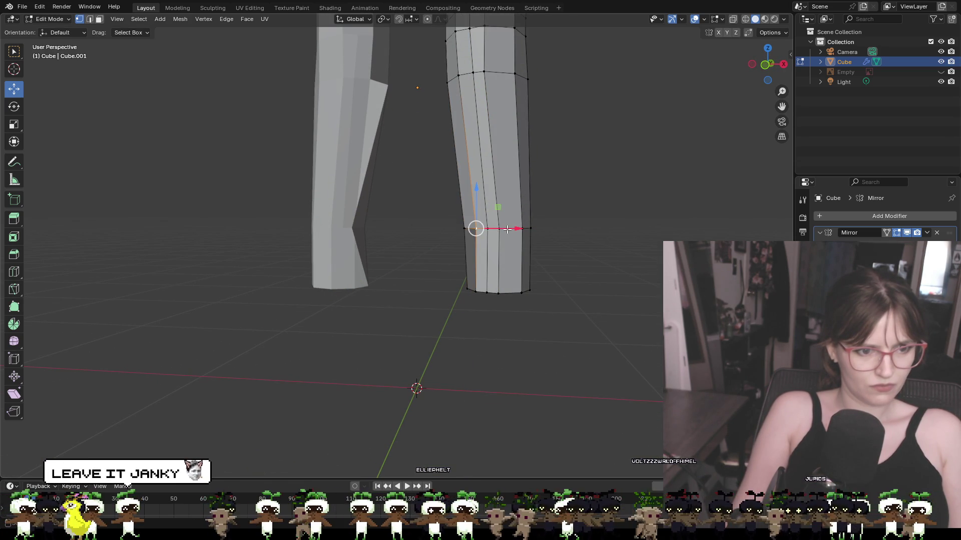
key(g)
key(x)
click(492, 228)
key(ctrl+z)
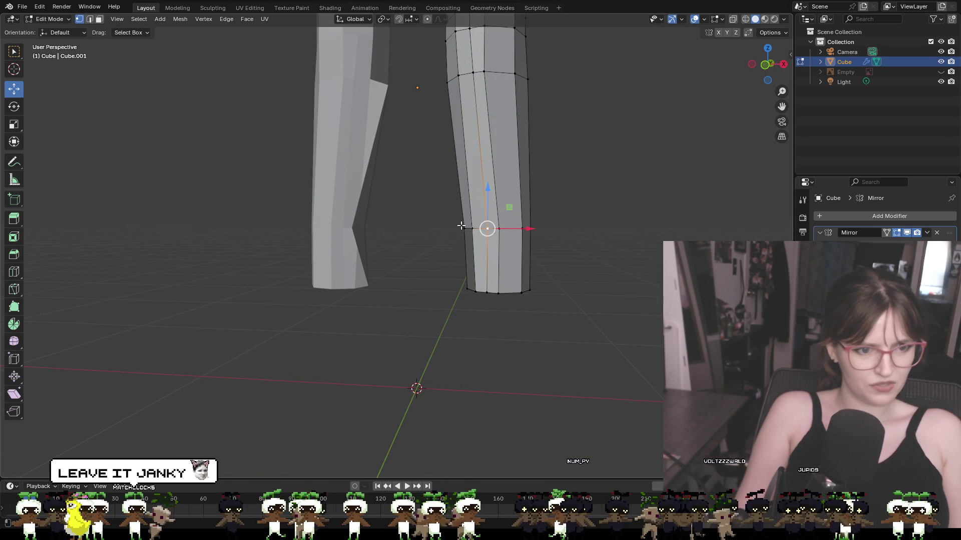
key(2)
click(478, 228)
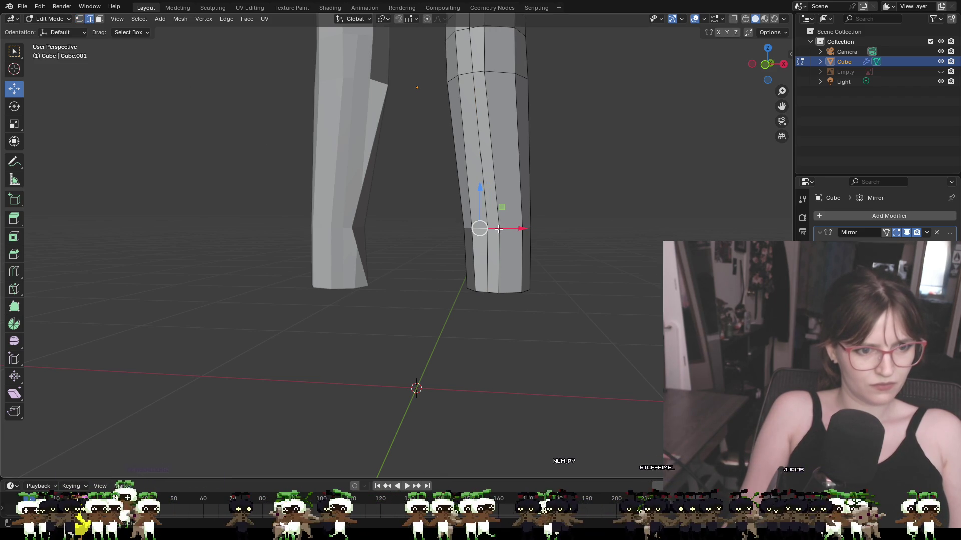
middle_drag(532, 229, 455, 240)
click(539, 239)
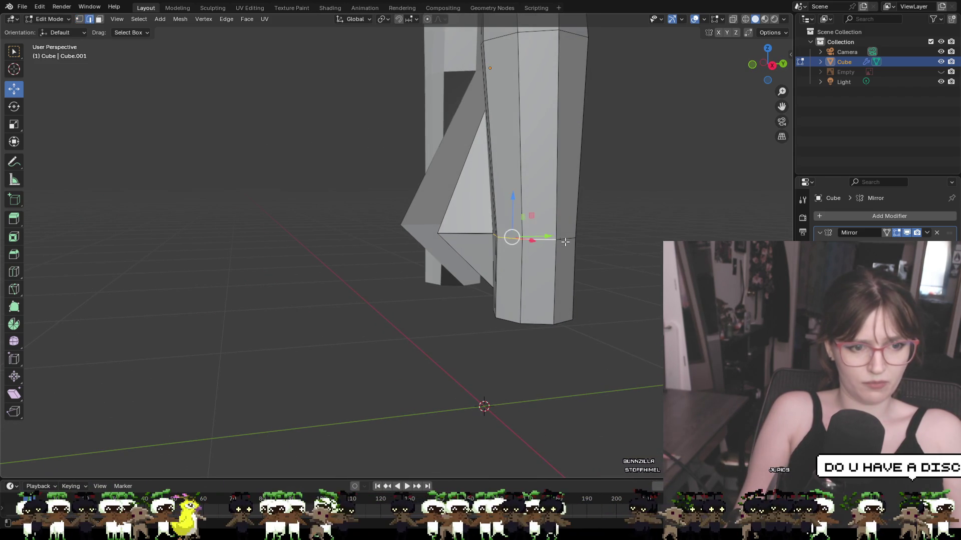
middle_drag(583, 238, 497, 247)
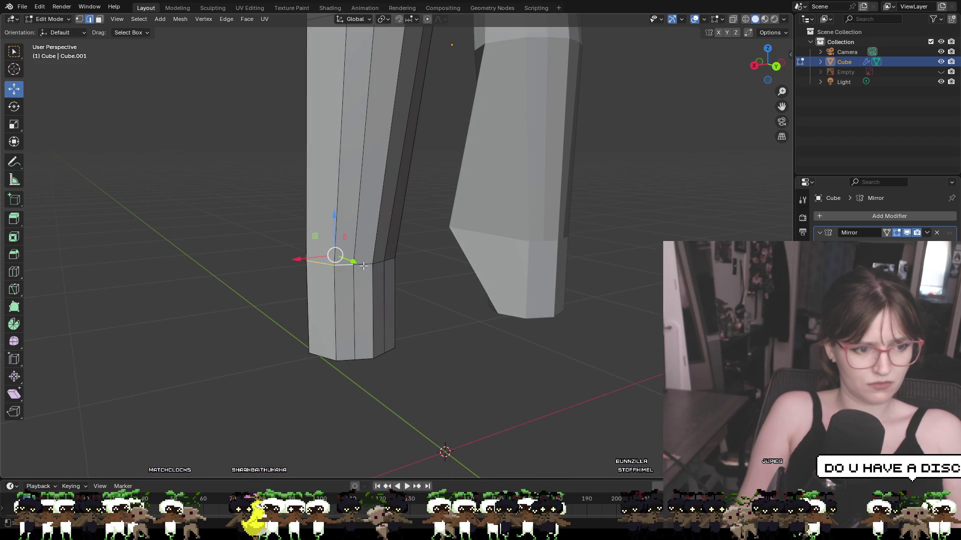
shift+click(391, 261)
mouse_move(391, 261)
middle_down()
mouse_move(632, 240)
mouse_move(422, 238)
middle_up()
shift+click(408, 235)
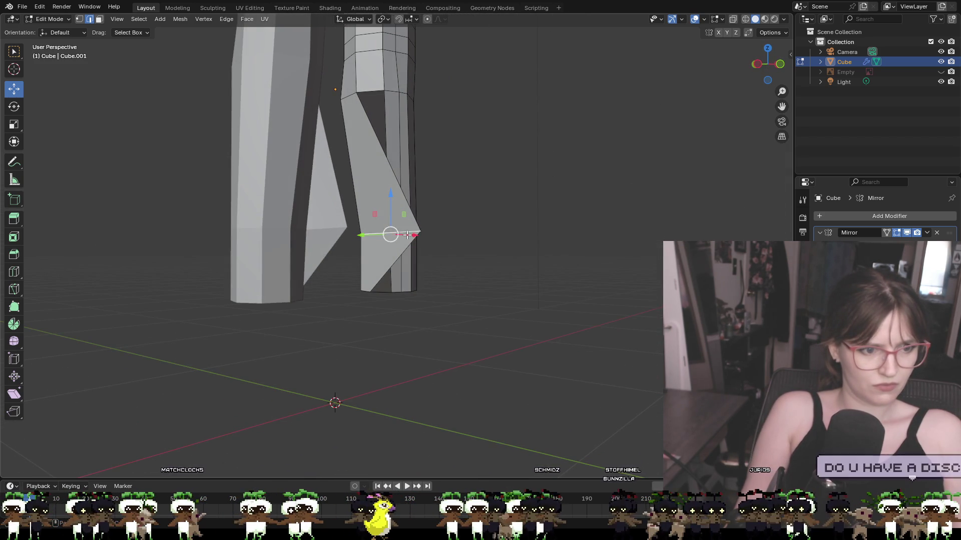
key(x)
click(454, 242)
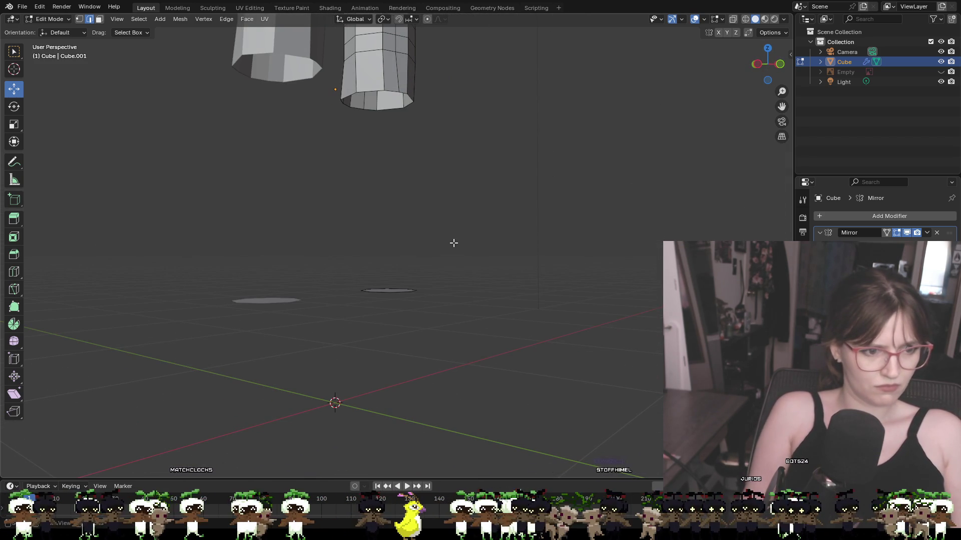
mouse_move(454, 242)
middle_down()
mouse_move(393, 268)
mouse_move(397, 296)
middle_up()
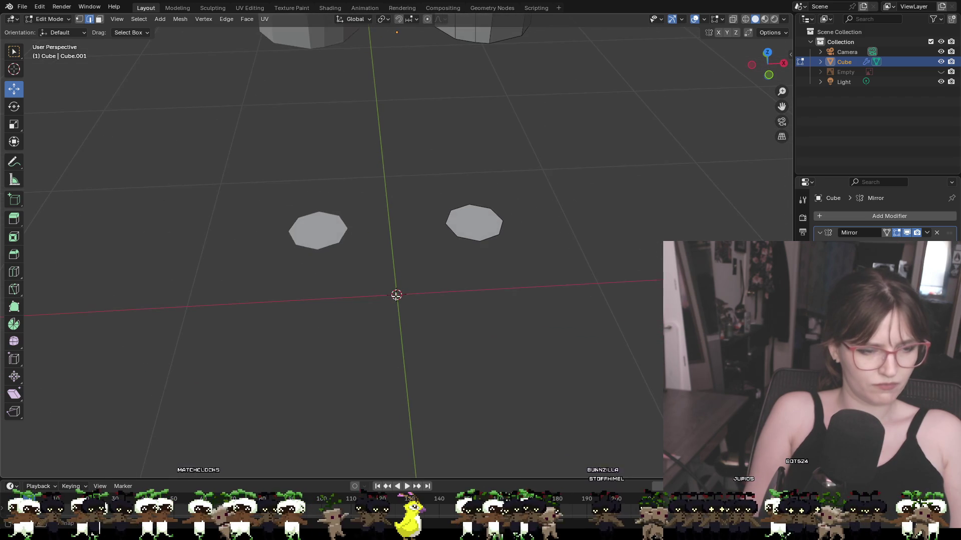
key(ctrl+z)
key(ctrl+z)
key(ctrl+z)
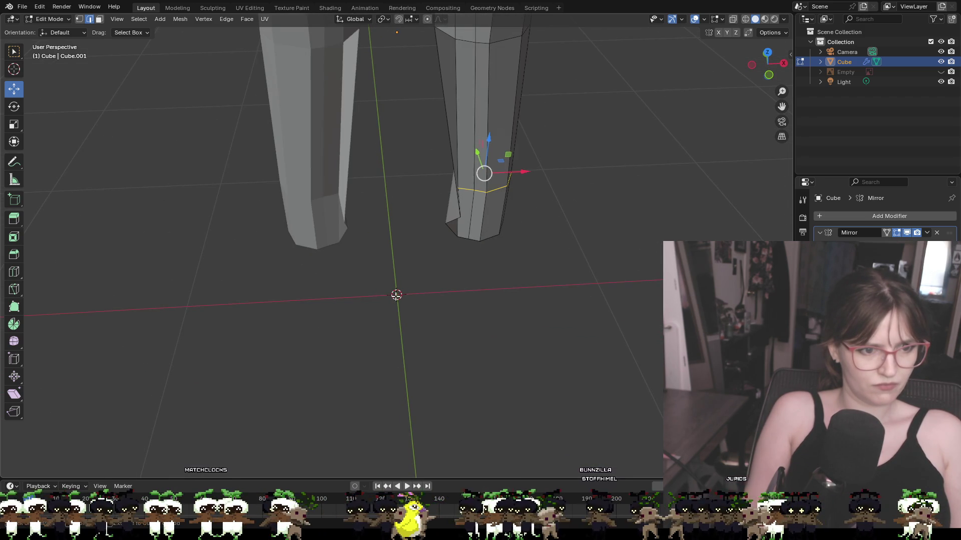
key(ctrl+z)
key(ctrl+z)
key(ctrl+z)
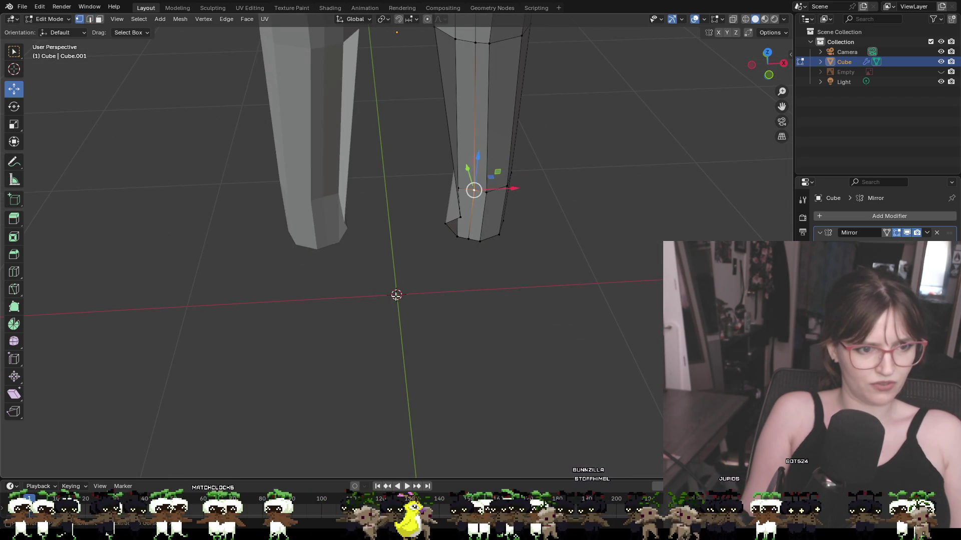
mouse_move(446, 220)
middle_down()
mouse_move(480, 242)
mouse_move(444, 215)
mouse_move(454, 121)
middle_up()
mouse_move(350, 150)
middle_down()
mouse_move(500, 266)
mouse_move(574, 262)
middle_up()
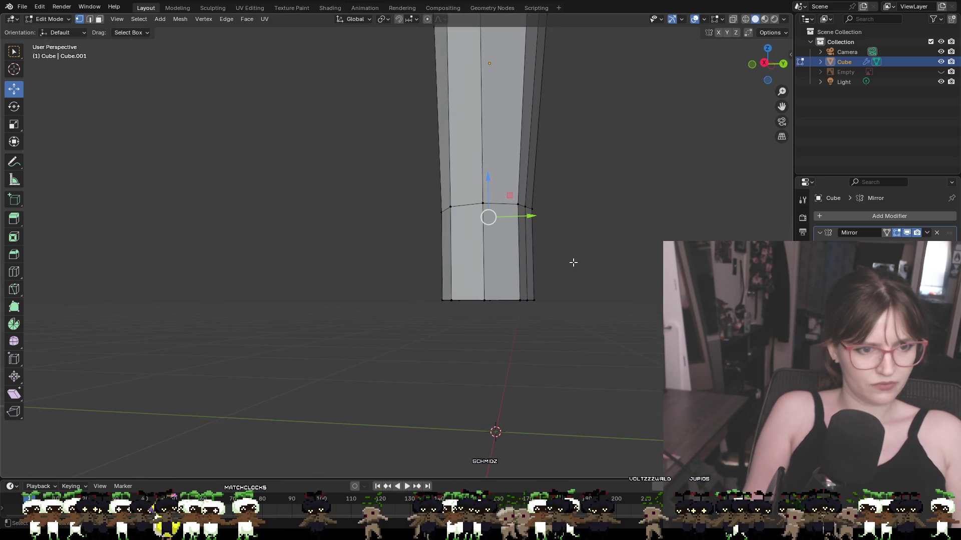
Step: In face select mode, select the ring of faces around the bottom of the leg
mouse_move(284, 164)
middle_down()
mouse_move(585, 307)
mouse_move(557, 287)
middle_up()
click(99, 19)
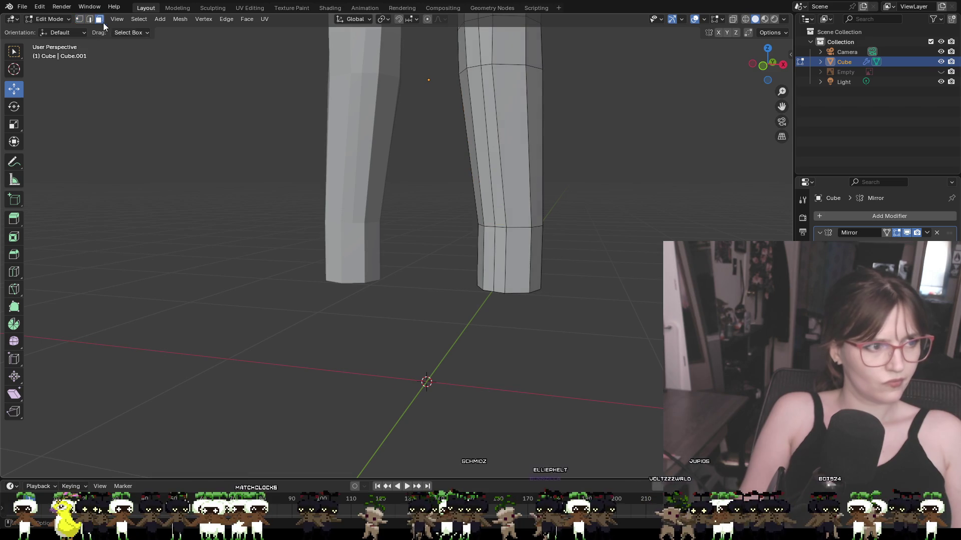
click(497, 257)
shift+click(518, 260)
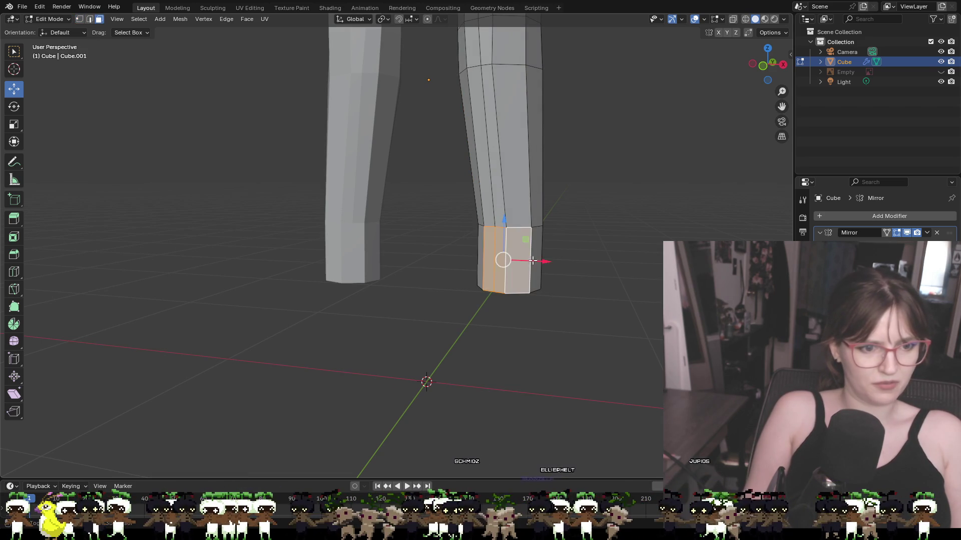
mouse_move(540, 260)
middle_down()
mouse_move(425, 329)
mouse_move(421, 340)
middle_up()
shift+click(448, 345)
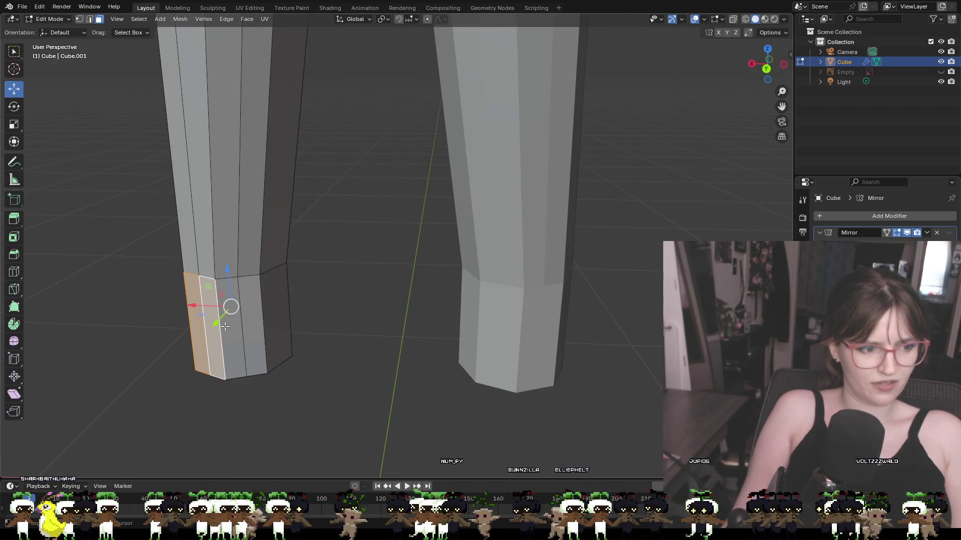
shift+click(257, 328)
shift+click(277, 325)
mouse_move(276, 326)
middle_down()
mouse_move(539, 299)
mouse_move(450, 244)
middle_up()
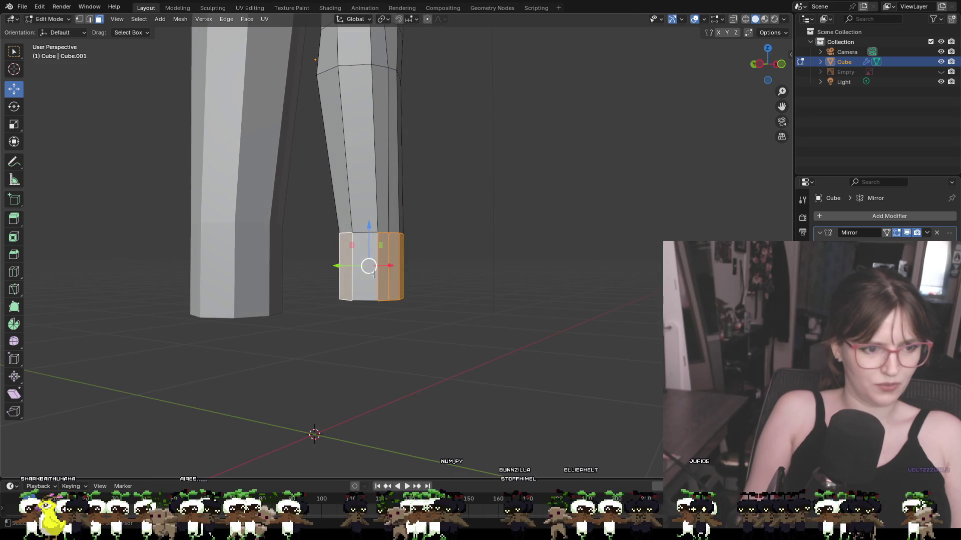
Step: In front orthographic view with the sketch shown, pull the bottom faces down toward the foot
click(784, 63)
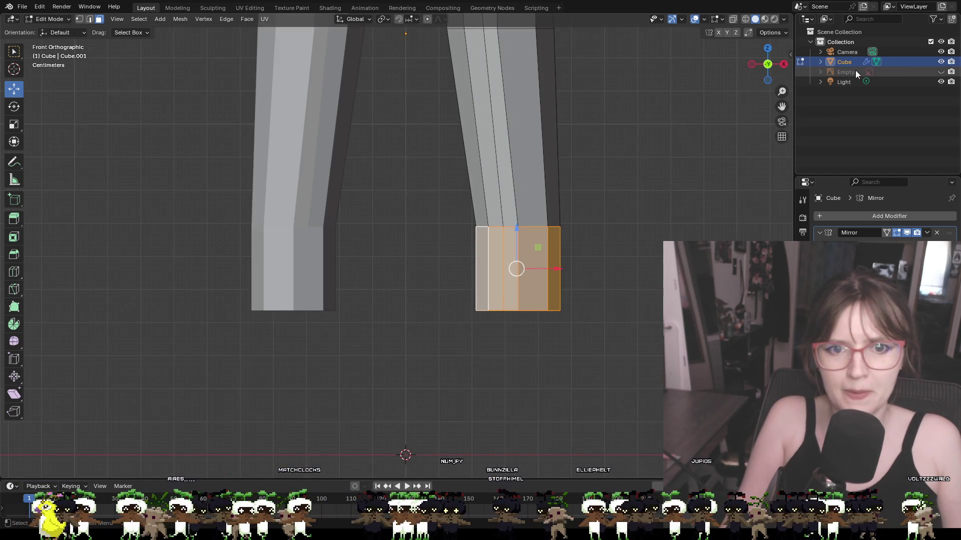
click(942, 72)
scroll(579, 270, down, 2)
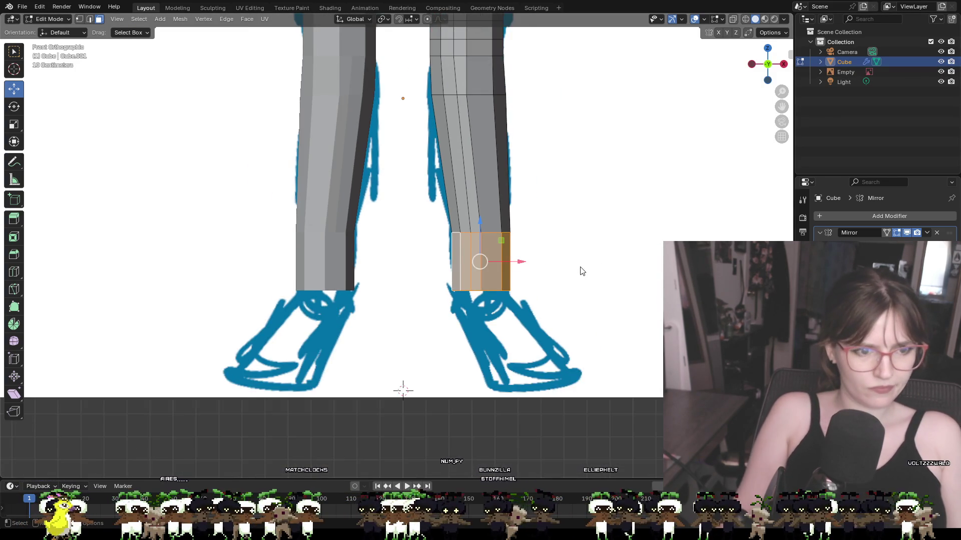
drag(466, 233, 464, 287)
mouse_move(550, 304)
middle_down()
mouse_move(543, 303)
mouse_move(546, 315)
middle_up()
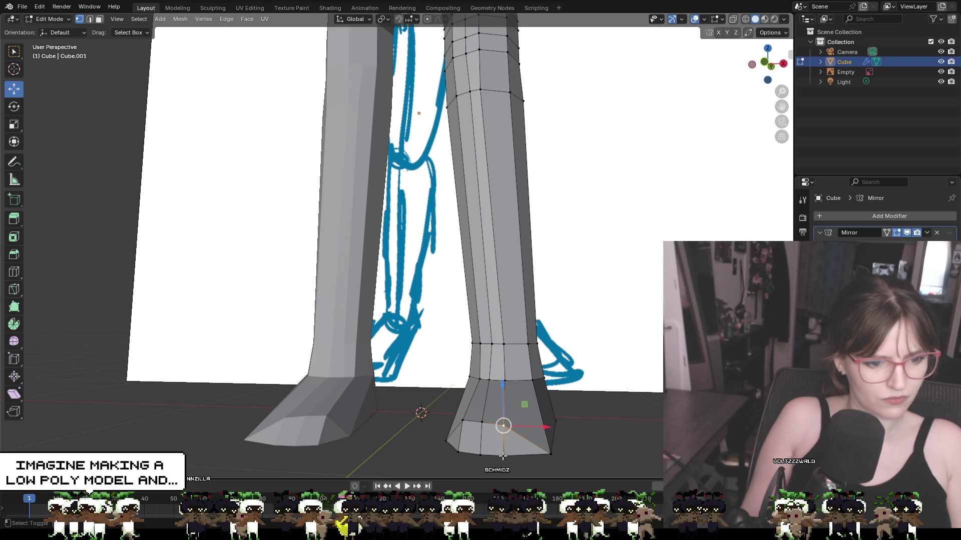
Step: Narrow the foot by sliding its upper vertices sideways along X
drag(531, 426, 553, 440)
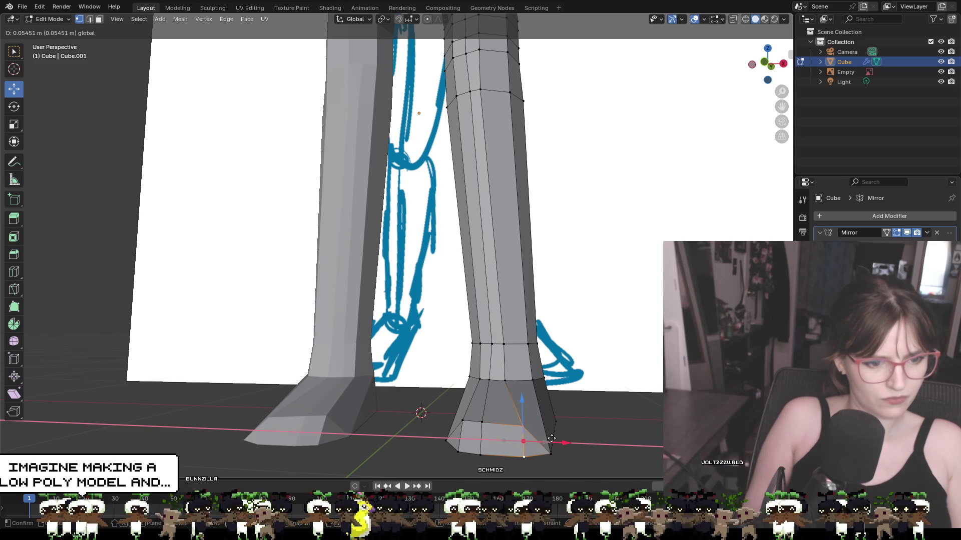
mouse_move(553, 441)
middle_down()
mouse_move(477, 432)
mouse_move(466, 442)
mouse_move(584, 453)
mouse_move(581, 441)
middle_up()
scroll(477, 431, down, 3)
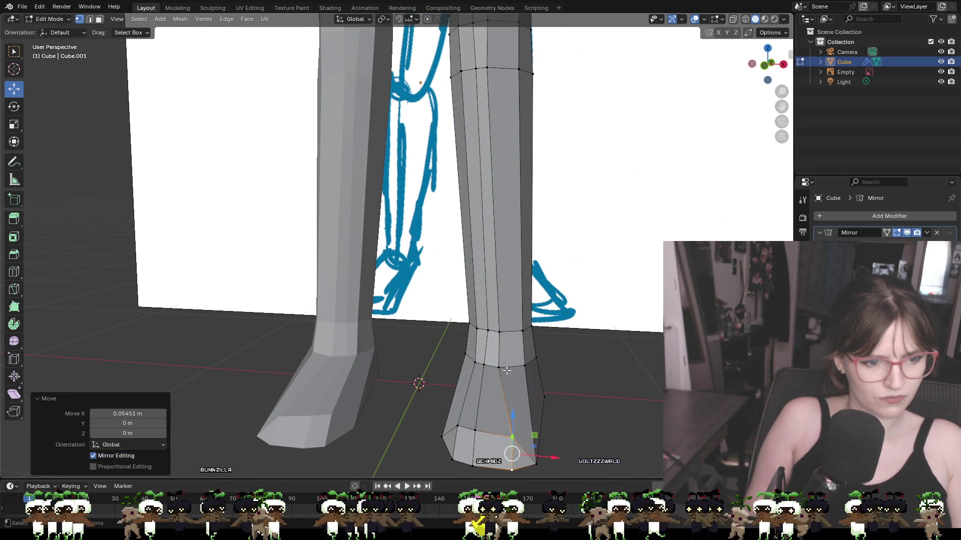
shift+click(499, 367)
click(579, 387)
click(499, 367)
drag(524, 373, 533, 372)
click(500, 332)
drag(535, 335, 541, 335)
click(541, 335)
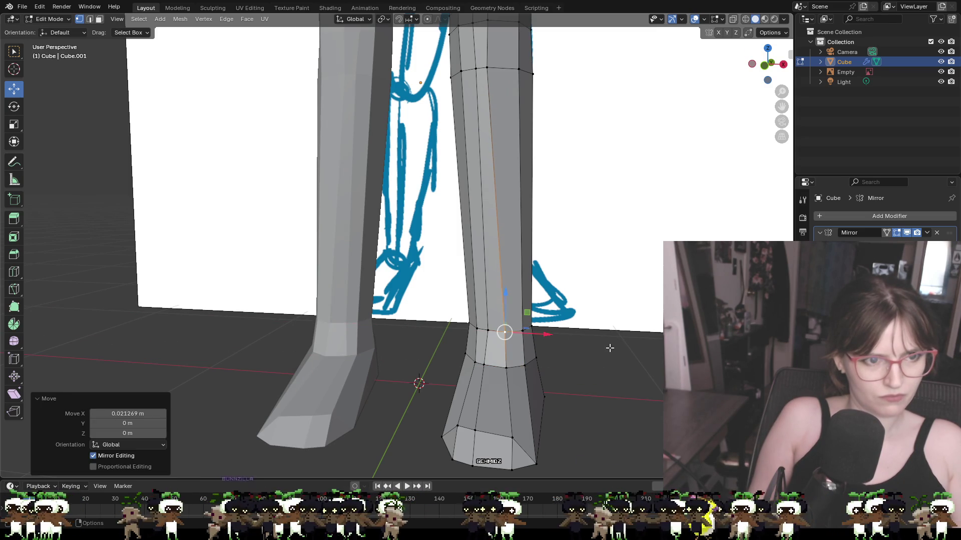
scroll(575, 371, down, 3)
mouse_move(574, 371)
middle_down()
mouse_move(592, 339)
mouse_move(661, 360)
mouse_move(594, 358)
mouse_move(645, 362)
middle_up()
scroll(661, 360, up, 5)
Step: Move a lower-leg vertex front-to-back along Y with G Y to follow the sketch
mouse_move(385, 125)
middle_down()
mouse_move(448, 150)
mouse_move(420, 133)
middle_up()
click(384, 117)
key(g)
key(y)
click(360, 118)
mouse_move(360, 117)
middle_down()
mouse_move(380, 120)
mouse_move(414, 154)
mouse_move(421, 148)
mouse_move(395, 83)
middle_up()
scroll(373, 150, up, 3)
Step: Shift two knee vertices along Y so the knee profile matches the side sketch
click(401, 79)
middle_drag(339, 73, 485, 96)
mouse_move(339, 72)
mouse_down()
mouse_move(331, 64)
mouse_move(351, 71)
mouse_up()
click(428, 77)
middle_drag(427, 77, 434, 102)
scroll(434, 101, down, 5)
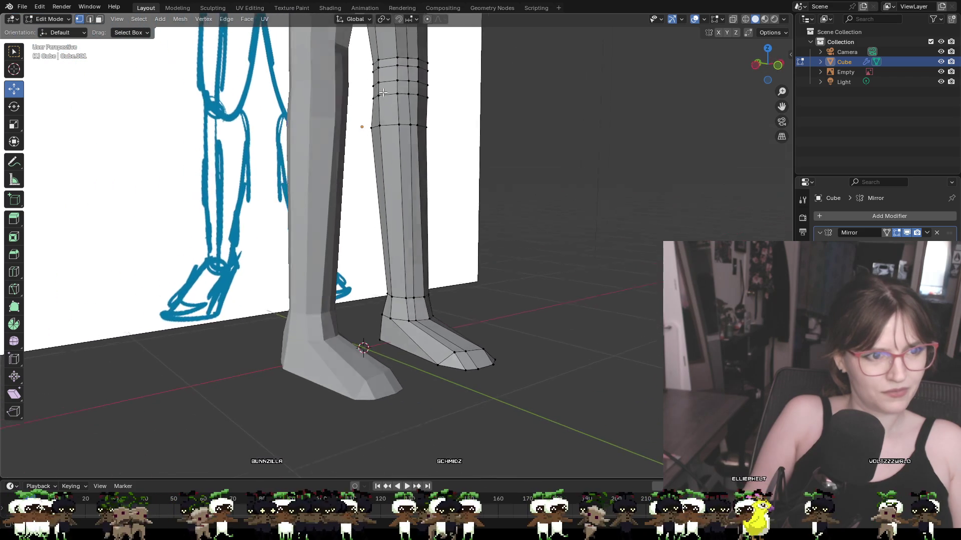
click(406, 67)
scroll(515, 93, up, 5)
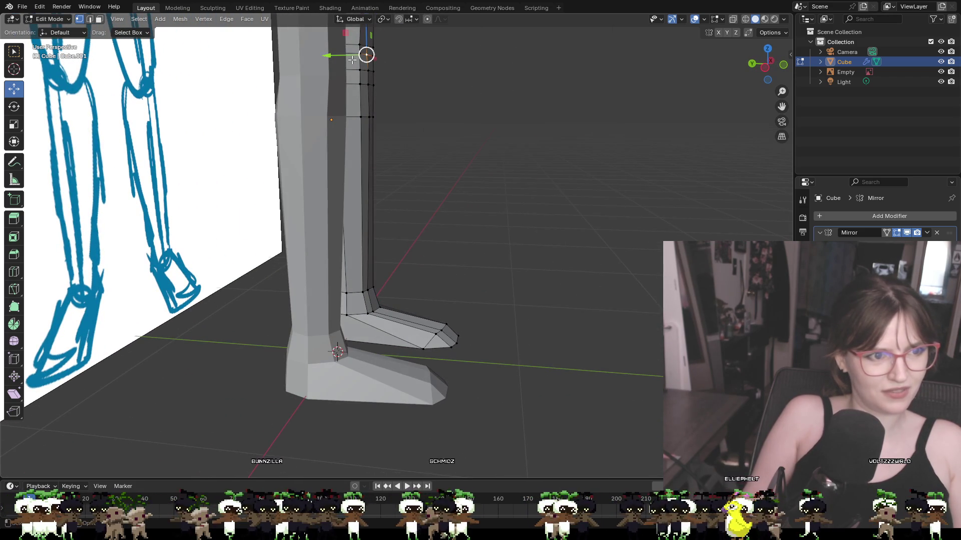
mouse_move(339, 56)
mouse_down()
mouse_move(341, 47)
mouse_move(304, 46)
mouse_move(334, 47)
mouse_up()
click(428, 85)
Step: Nudge a vertex higher up the leg about 0.016 m along Y
click(368, 46)
middle_drag(435, 85, 349, 83)
mouse_move(443, 120)
middle_down()
mouse_move(330, 115)
mouse_move(439, 118)
mouse_move(513, 210)
middle_up()
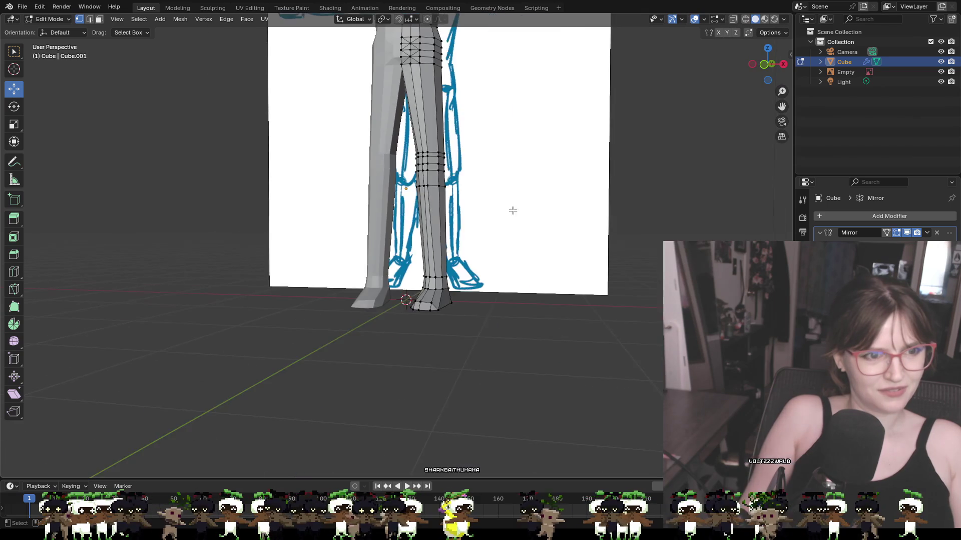
Step: Pull the heel vertex along Y with the gizmo arrow to reshape the heel
scroll(513, 210, down, 3)
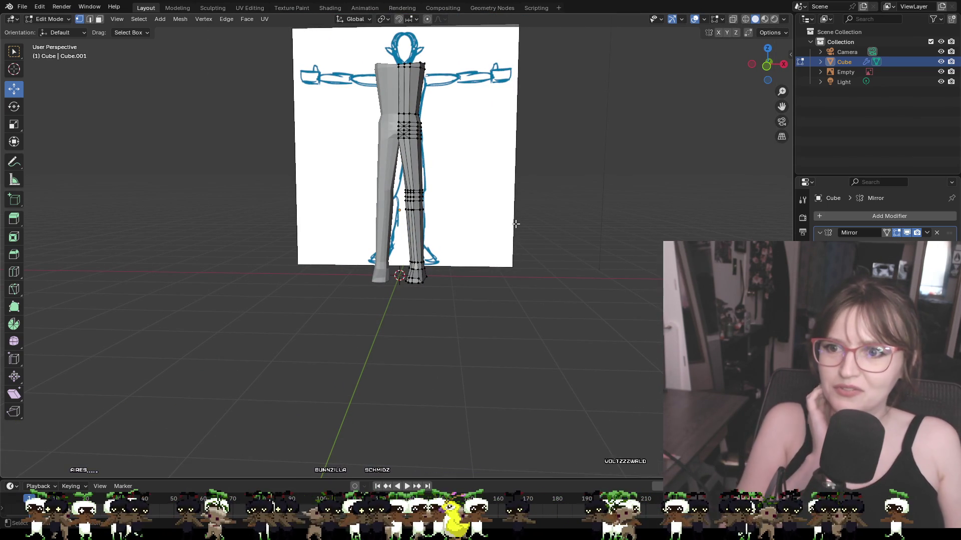
scroll(412, 300, up, 3)
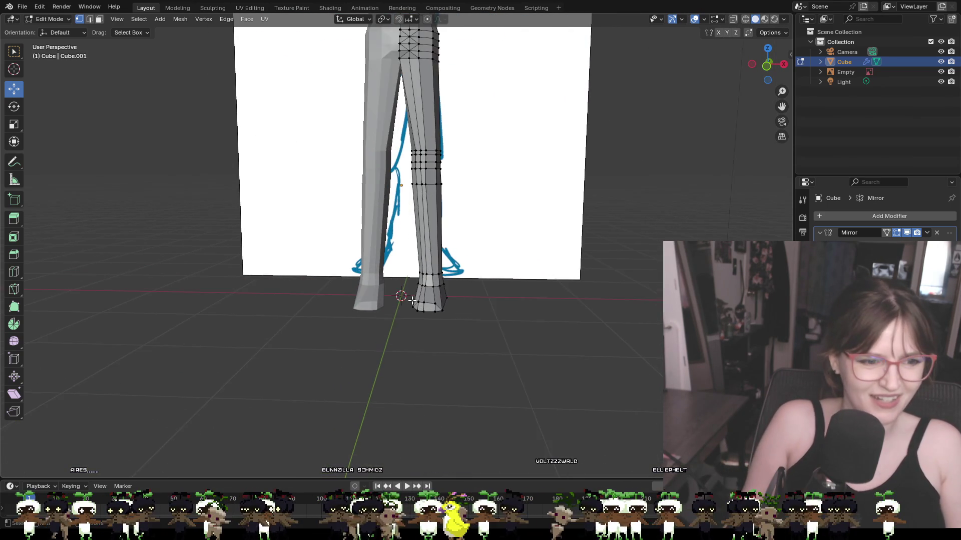
scroll(502, 338, up, 2)
mouse_move(502, 339)
middle_down()
mouse_move(511, 300)
mouse_move(436, 365)
mouse_move(452, 390)
mouse_move(497, 392)
mouse_move(485, 363)
middle_up()
click(455, 330)
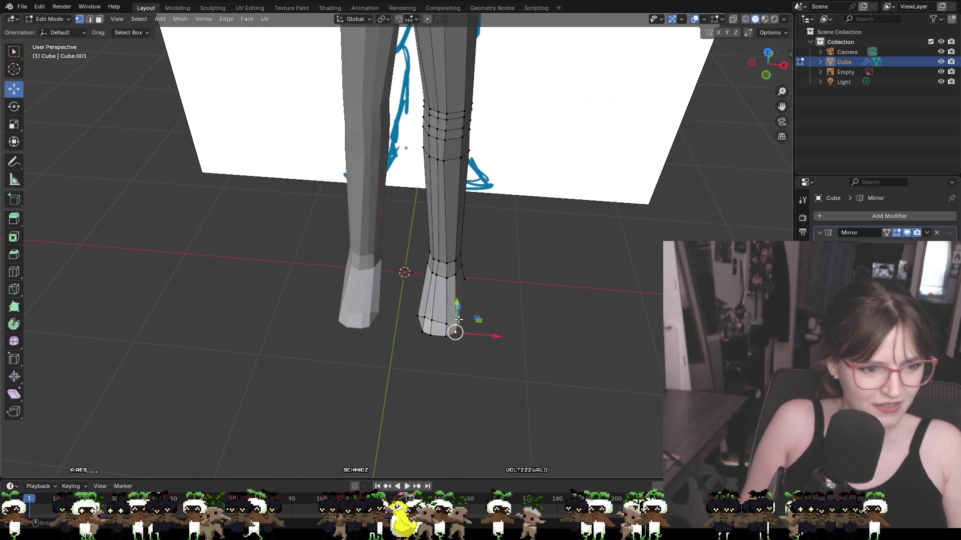
middle_drag(455, 323, 446, 358)
drag(446, 359, 450, 353)
mouse_move(504, 370)
middle_down()
mouse_move(528, 350)
mouse_move(526, 366)
mouse_move(540, 337)
middle_up()
Step: Slide an ankle vertex about -0.031 m along X to narrow the lower shin
click(478, 323)
key(g)
key(x)
click(489, 325)
middle_drag(497, 350, 492, 322)
scroll(504, 279, down, 3)
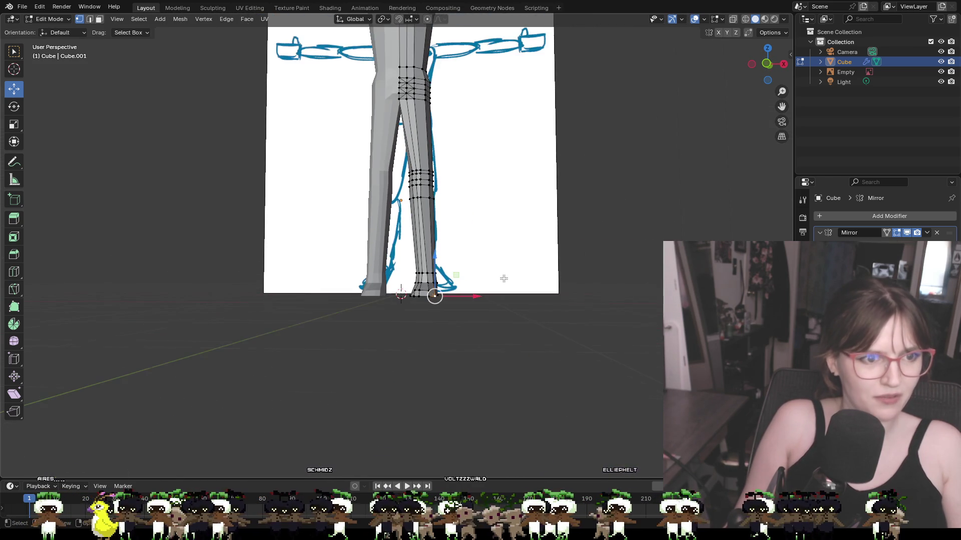